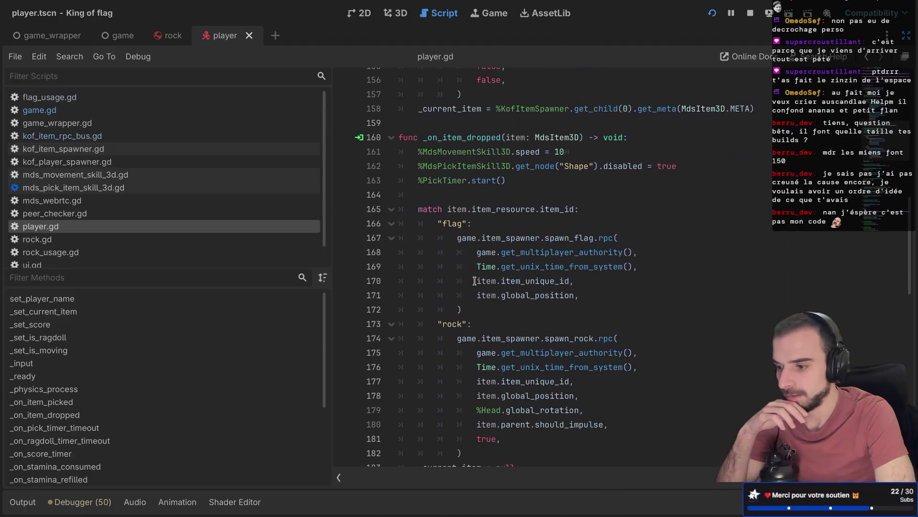
scroll(181, 411, "down", 3)
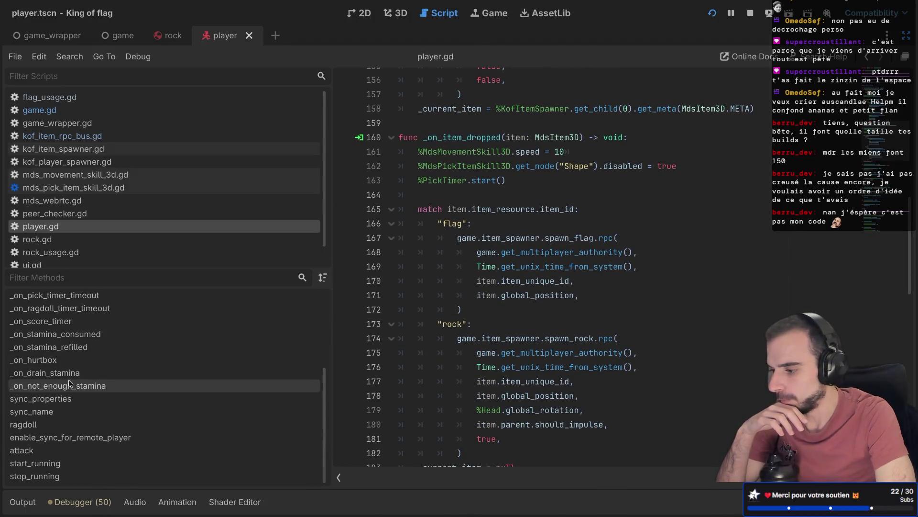
- Jump to the _on_score_timer function from the method list and highlight its name
scroll(67, 363, "up", 3)
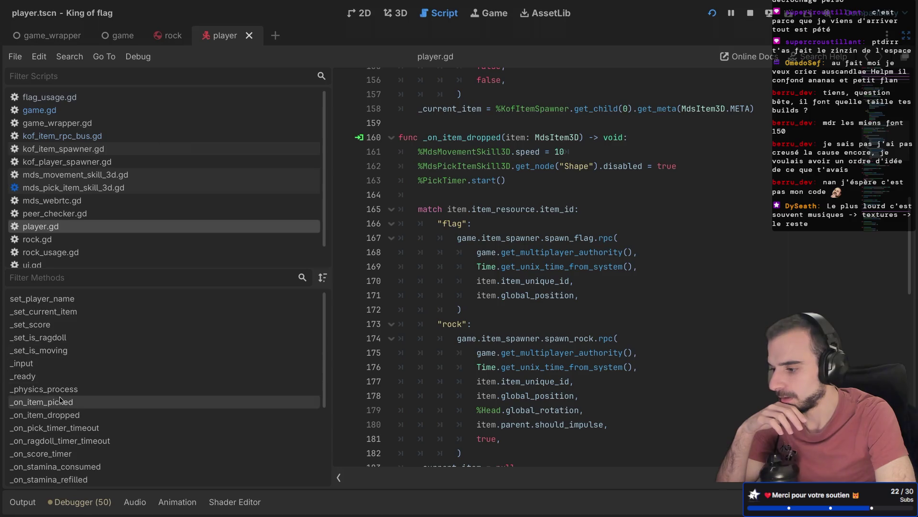
left_click(59, 453)
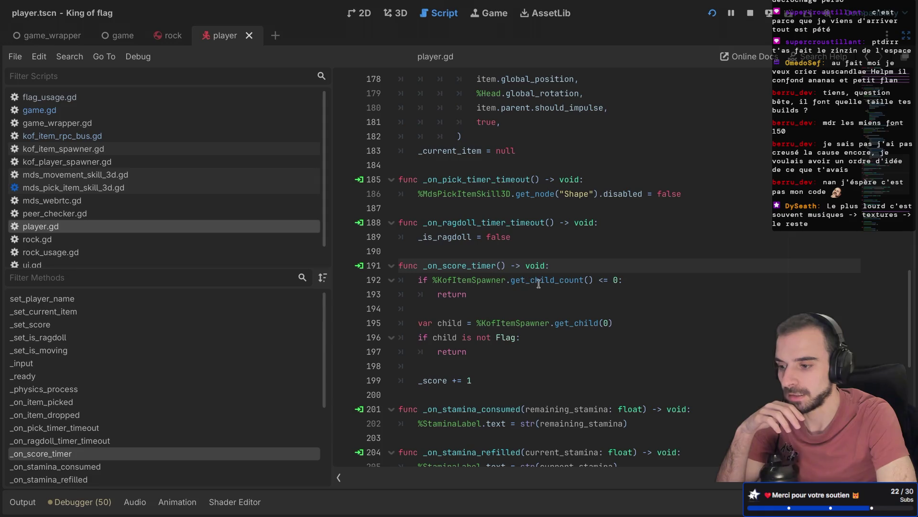
left_click_drag(437, 267, 514, 267)
left_click(541, 361)
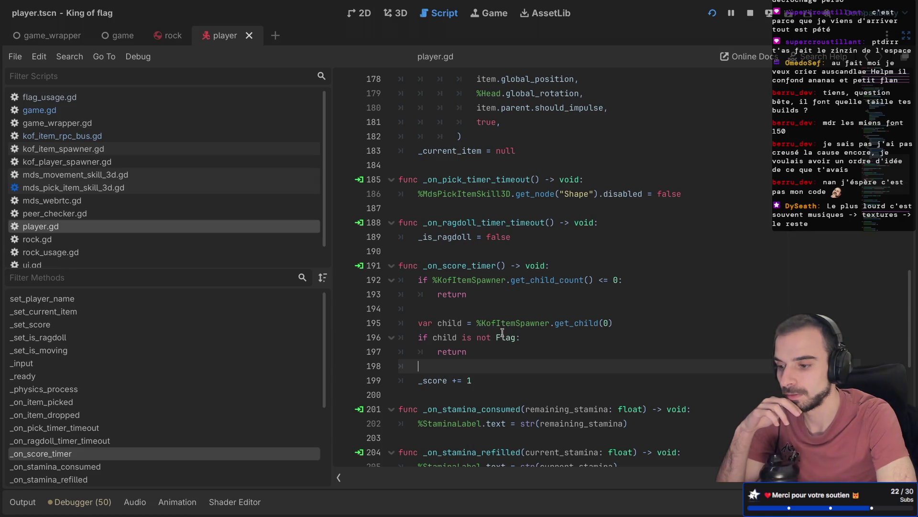
- Review the KofItemSpawner child check, the Flag return and the _score += 1 increment
left_click_drag(422, 385, 479, 382)
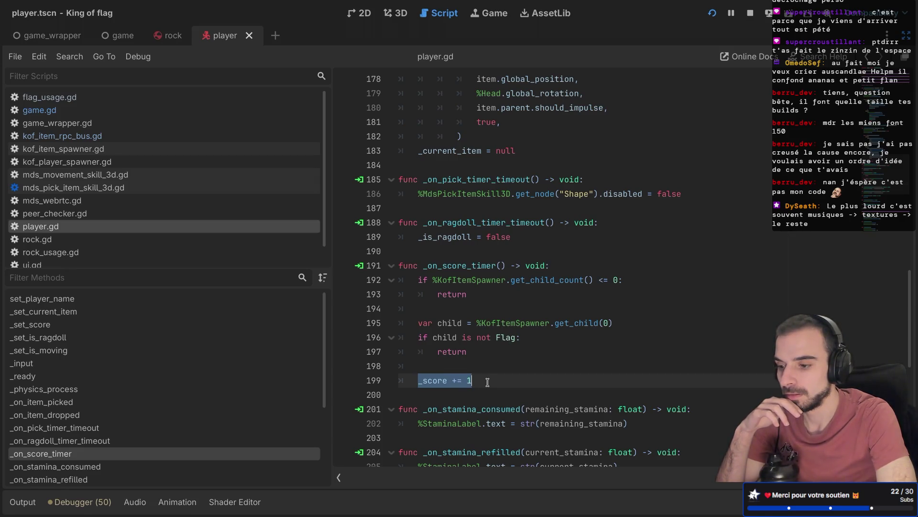
left_click(505, 296)
double_click(478, 281)
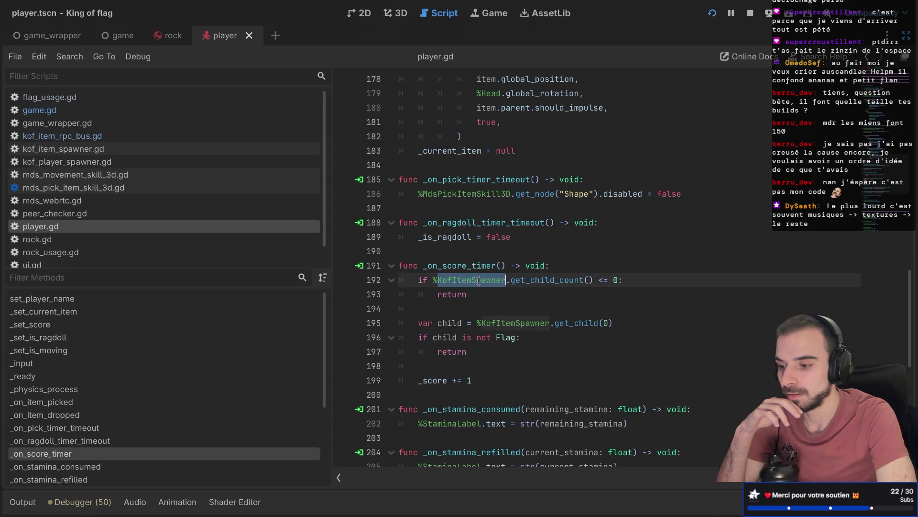
double_click(441, 351)
double_click(424, 381)
left_click(475, 382)
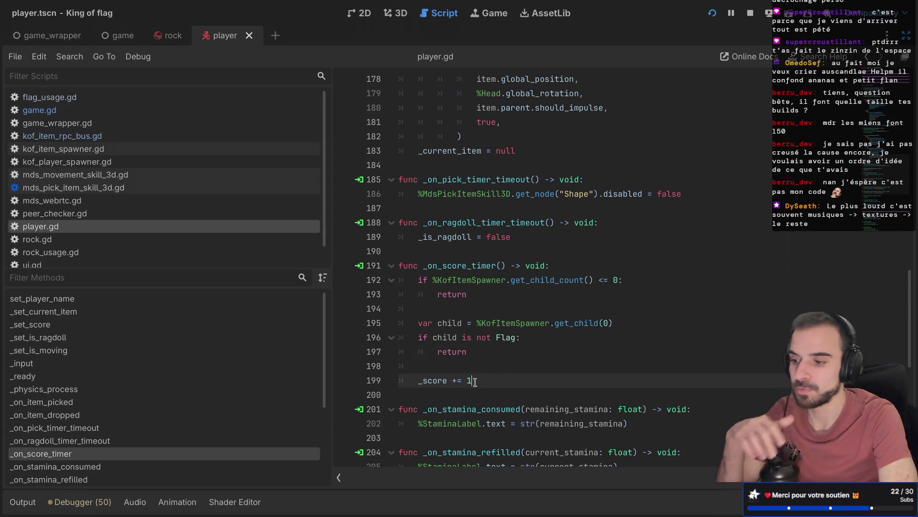
left_click(585, 262)
- Add 'if get_multiplayer_authority() != multiplayer.get_unique_id():' at the top of _on_score_timer
key("Return")
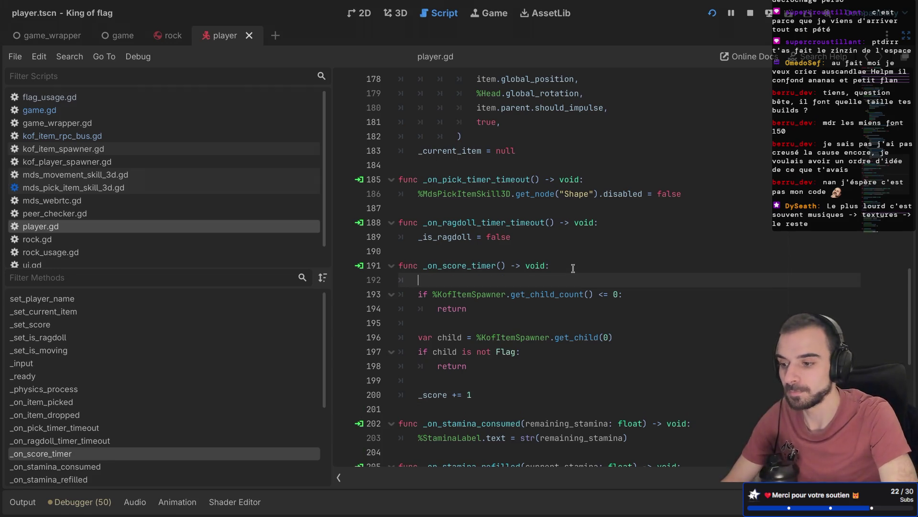
key("Return")
key("Up")
type("get_mu")
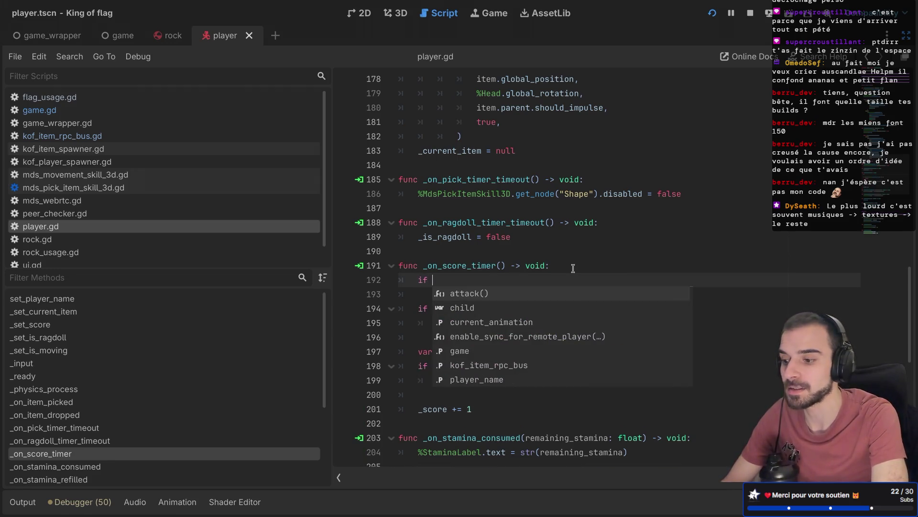
type("l")
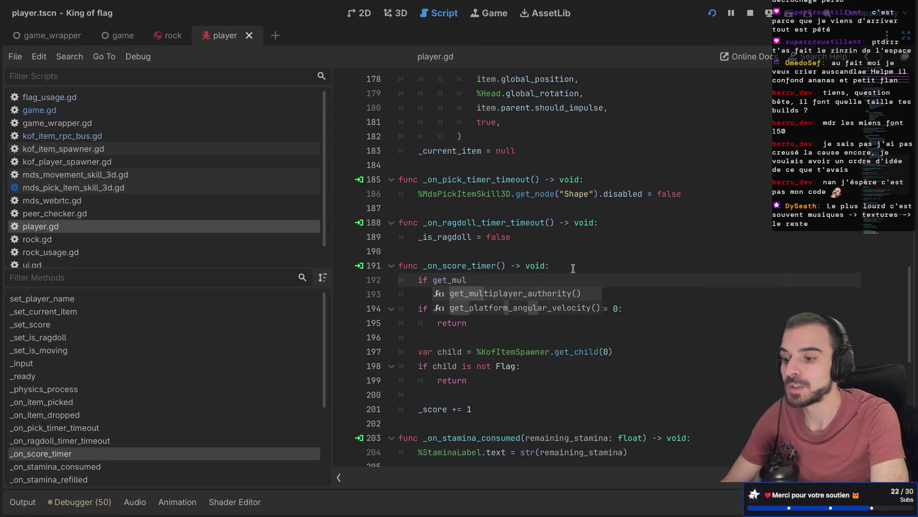
key("Return")
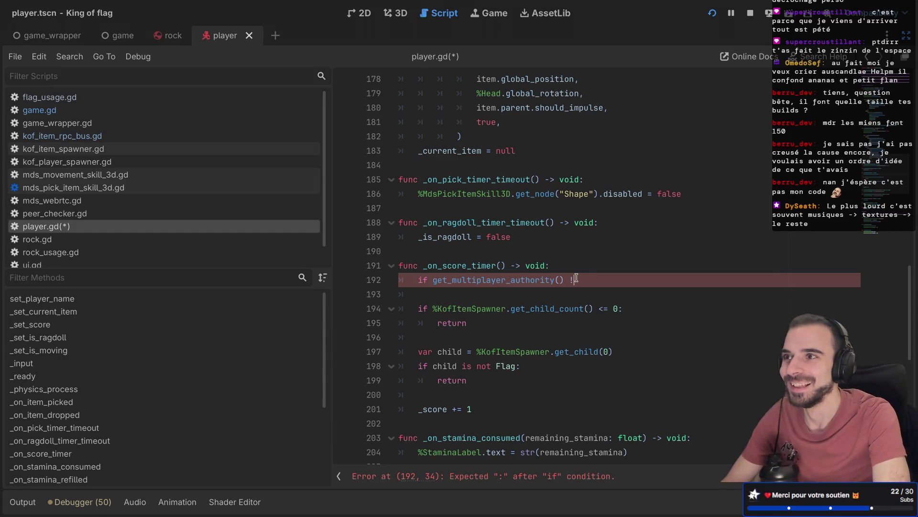
type("tiplayer.")
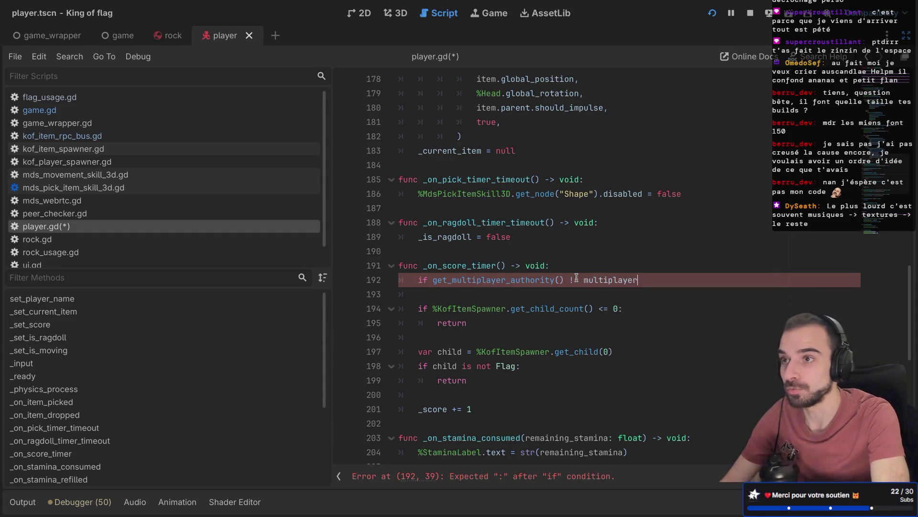
type("get_u")
key("Return")
type(":")
key("Return")
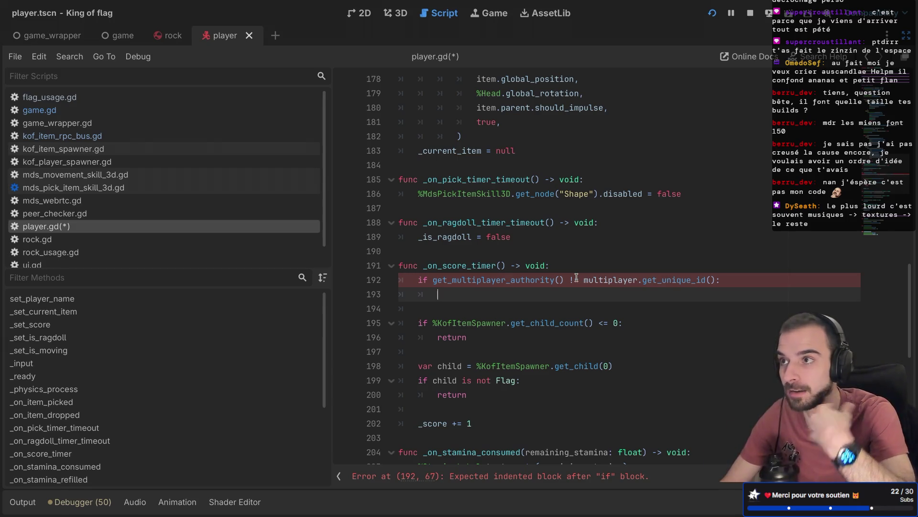
- Review the new authority check lines and save player.gd
left_click_drag(443, 266, 458, 287)
left_click(457, 293)
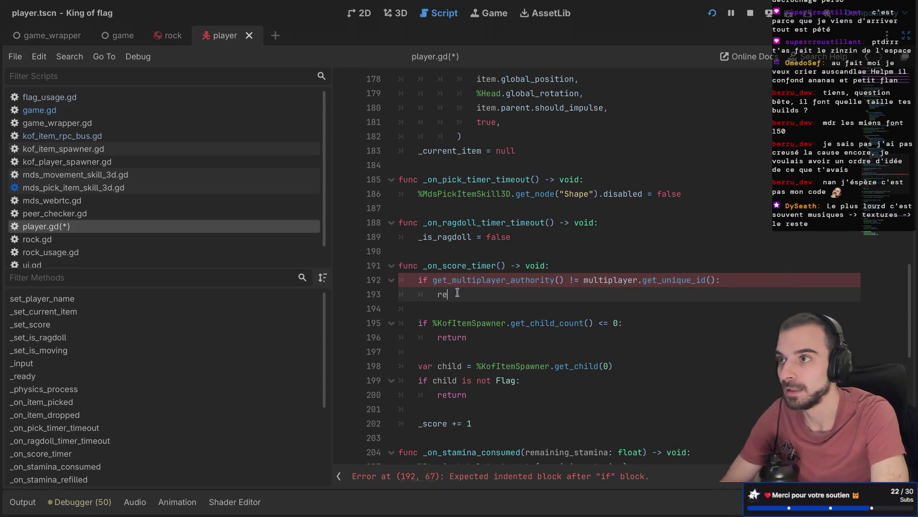
key("ctrl+s")
- Look over the guard and the _score += 1 line, then run the project
left_click(443, 322)
left_click_drag(419, 280, 458, 283)
double_click(452, 266)
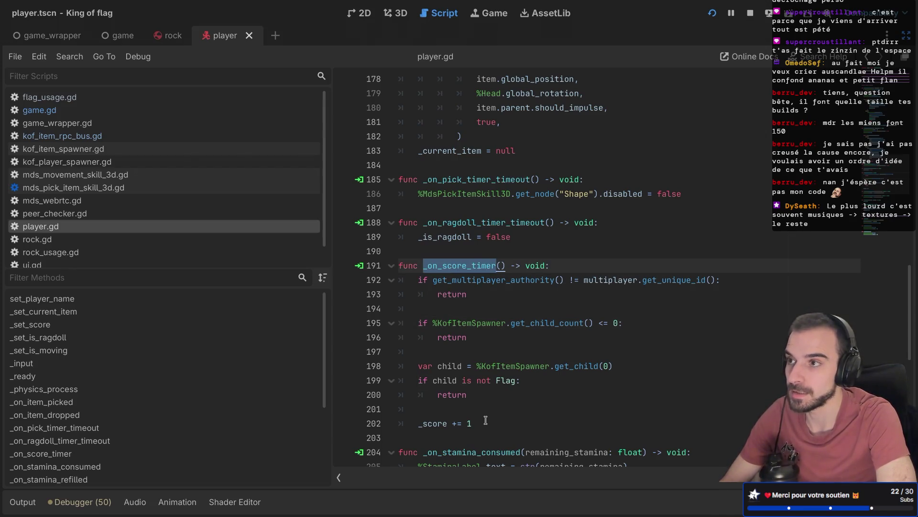
left_click_drag(486, 420, 377, 420)
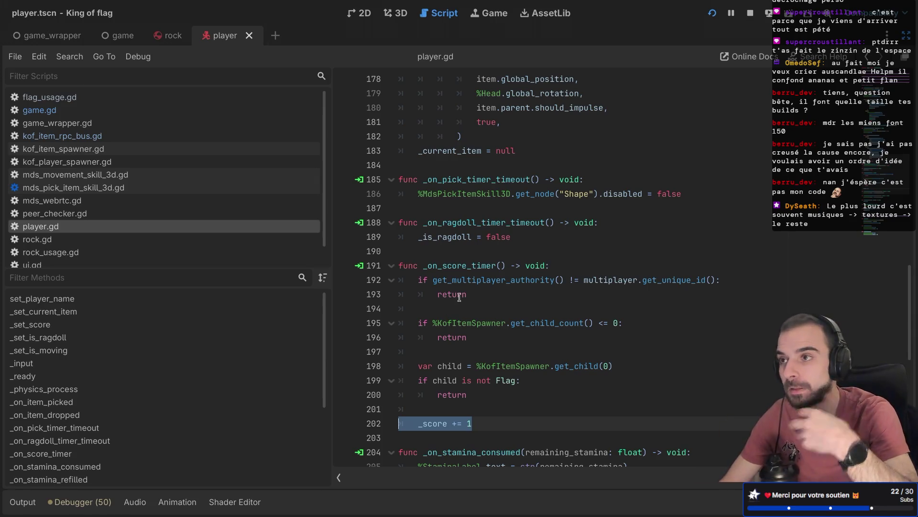
double_click(442, 422)
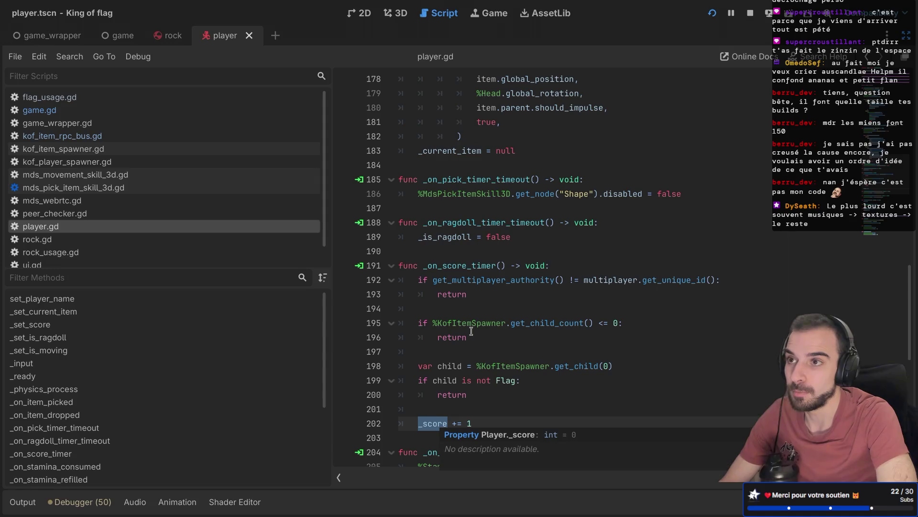
left_click(557, 265)
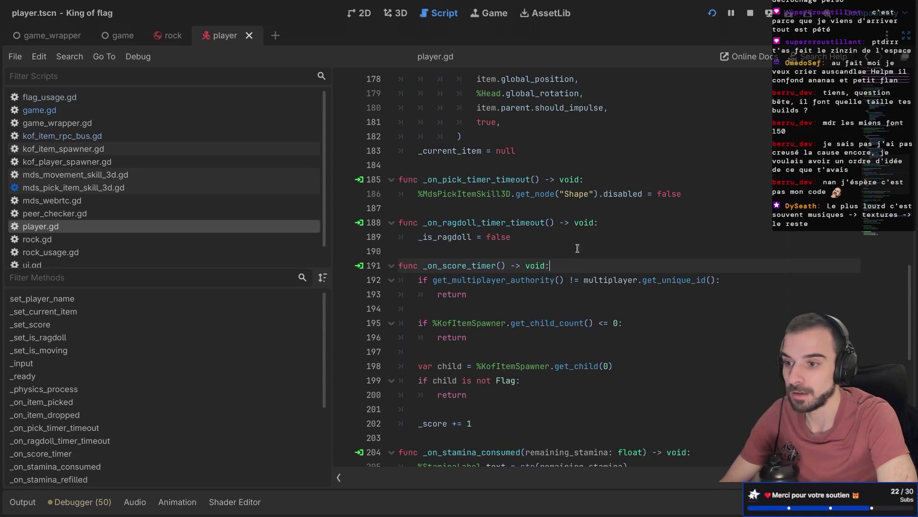
left_click(709, 15)
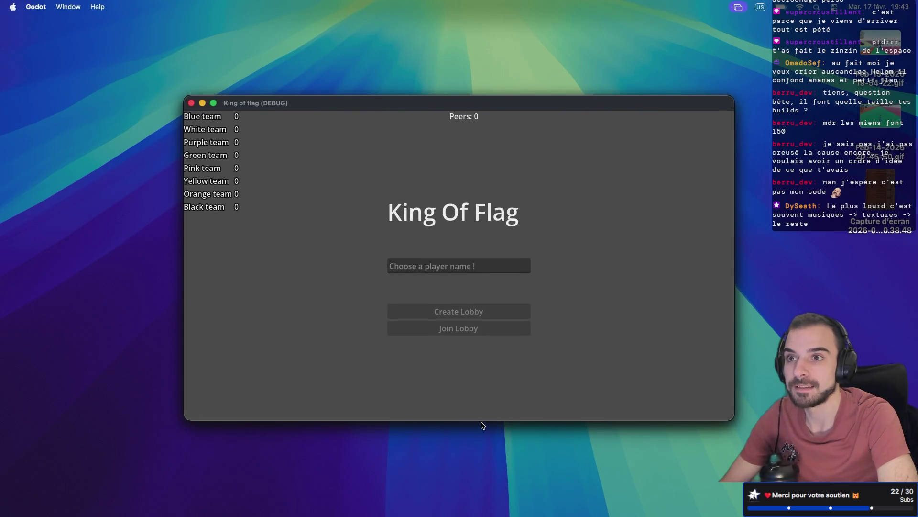
- Create a lobby as player '1' in the first game instance
left_click(470, 262)
type("1")
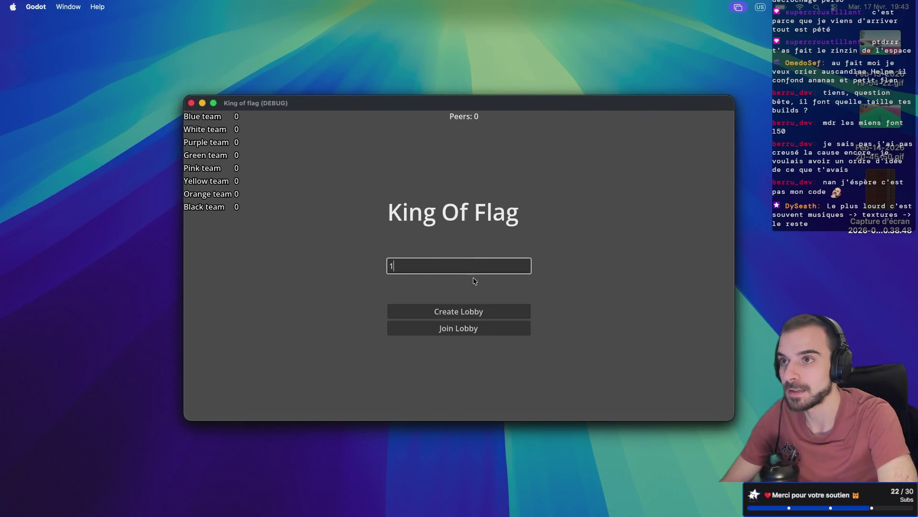
left_click(456, 313)
mouse_move(524, 106)
left_mouse_down()
mouse_move(690, 201)
mouse_move(670, 229)
left_mouse_up()
- Join lobby 1 as player '2' from the second instance, then bring the host window forward
left_click(561, 184)
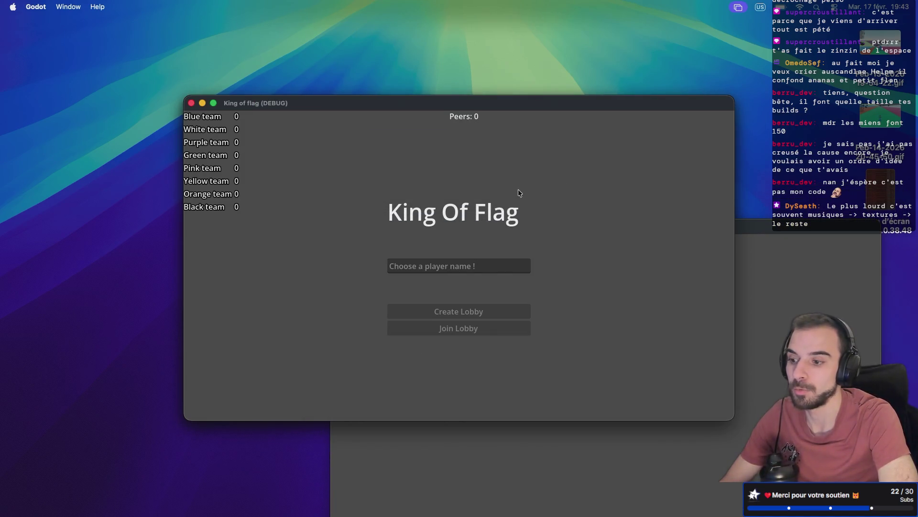
left_click(446, 264)
type("2")
left_click(445, 329)
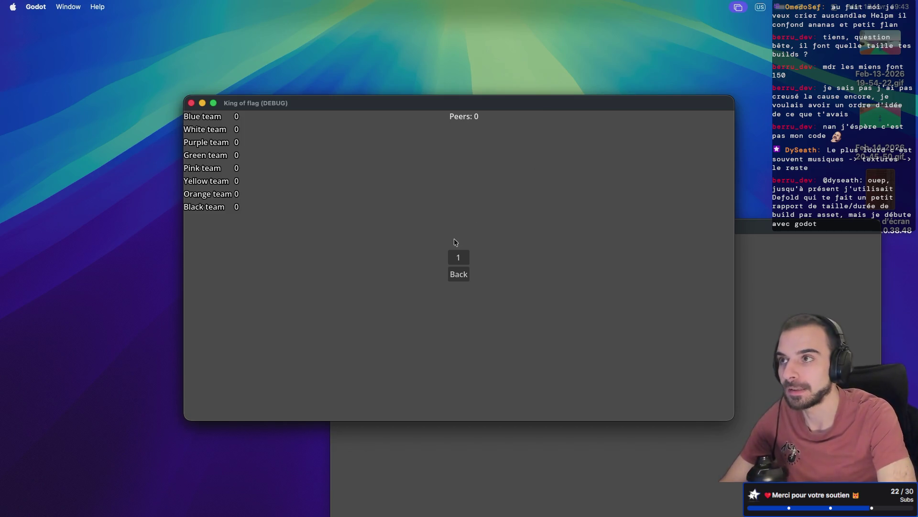
left_click(459, 261)
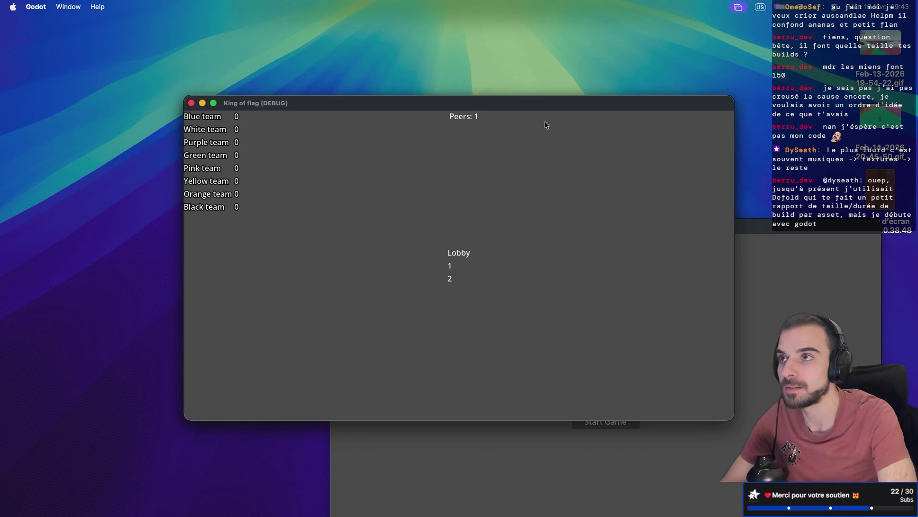
left_click_drag(553, 104, 478, 62)
left_click(710, 240)
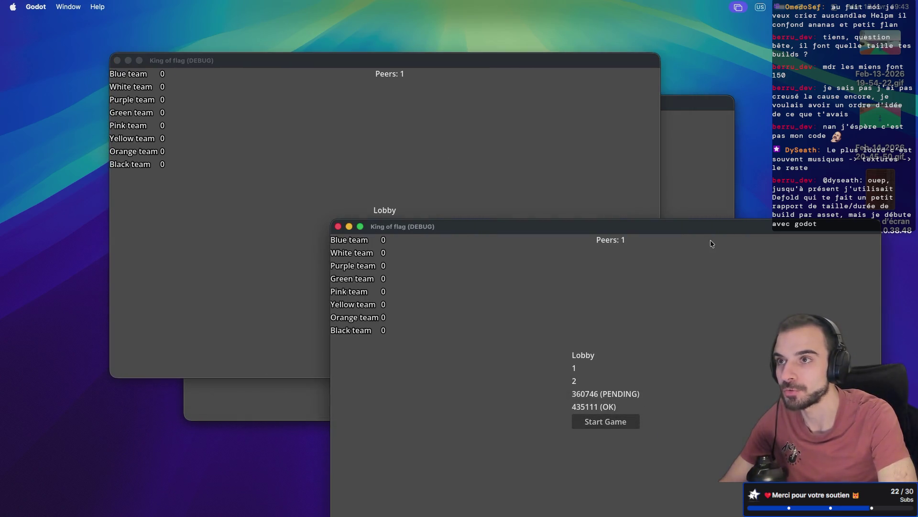
- Start the match and run the character through the flag to grab it
left_click(622, 422)
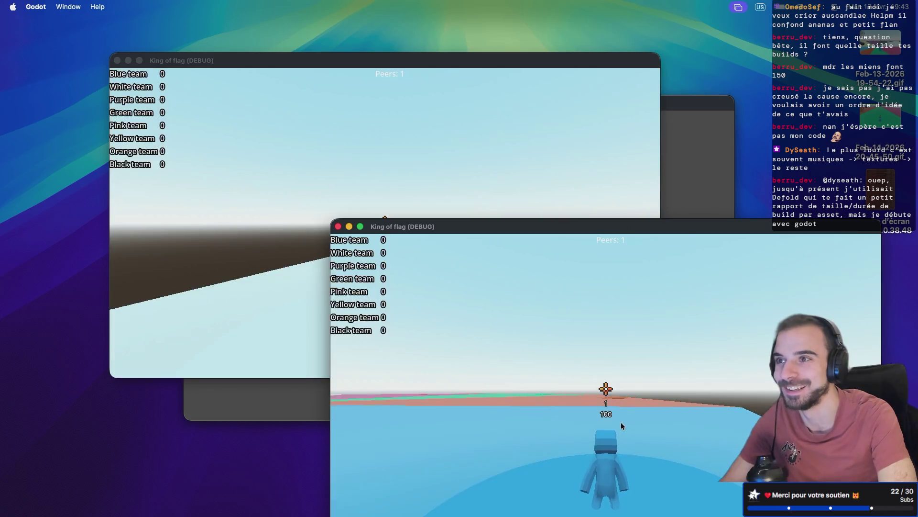
key("w")
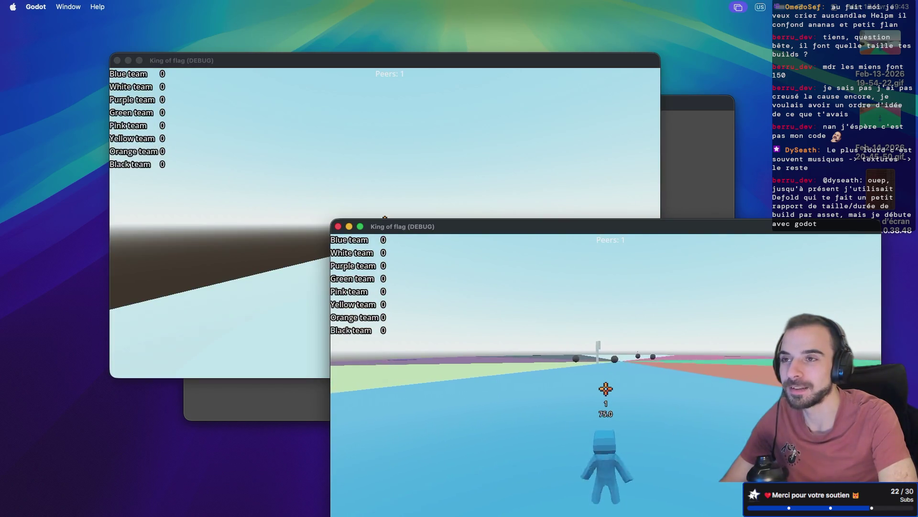
key("w")
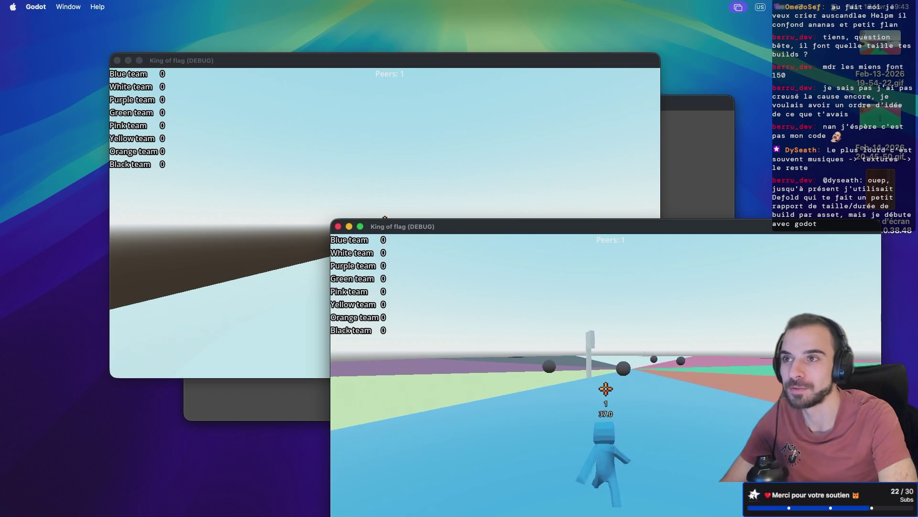
key("w")
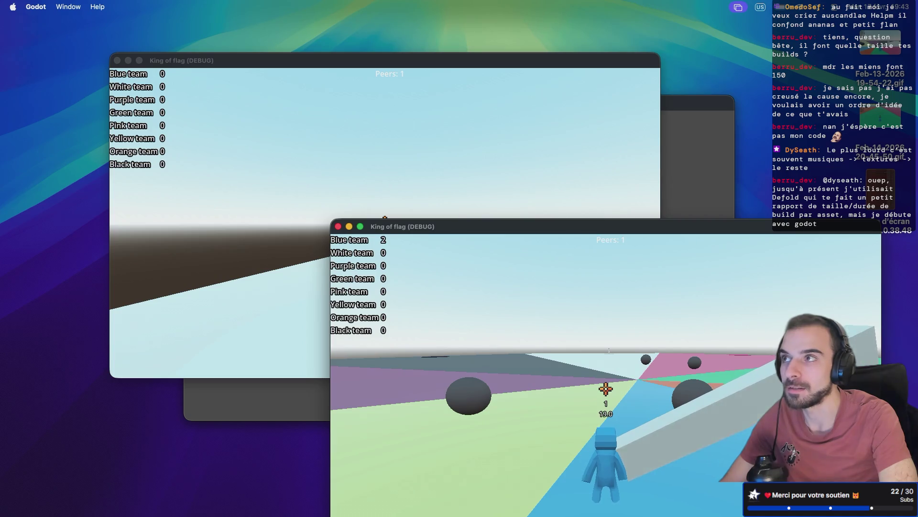
key("w")
key("Escape")
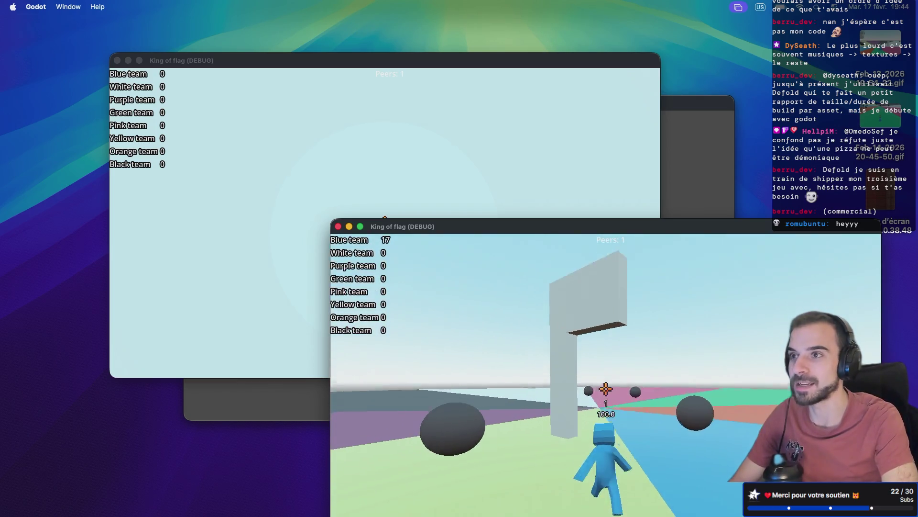
- Walk the character across the pink floor past the spheres, then return to player.gd
key("w")
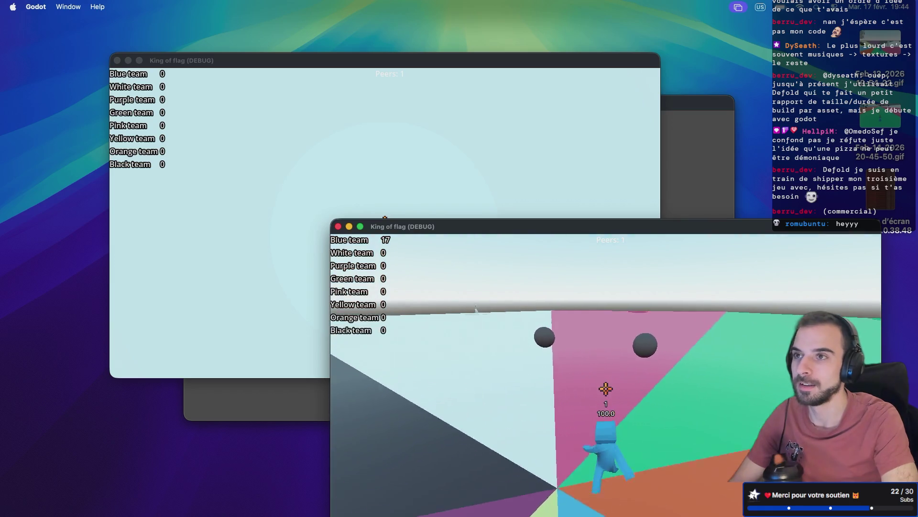
key("w")
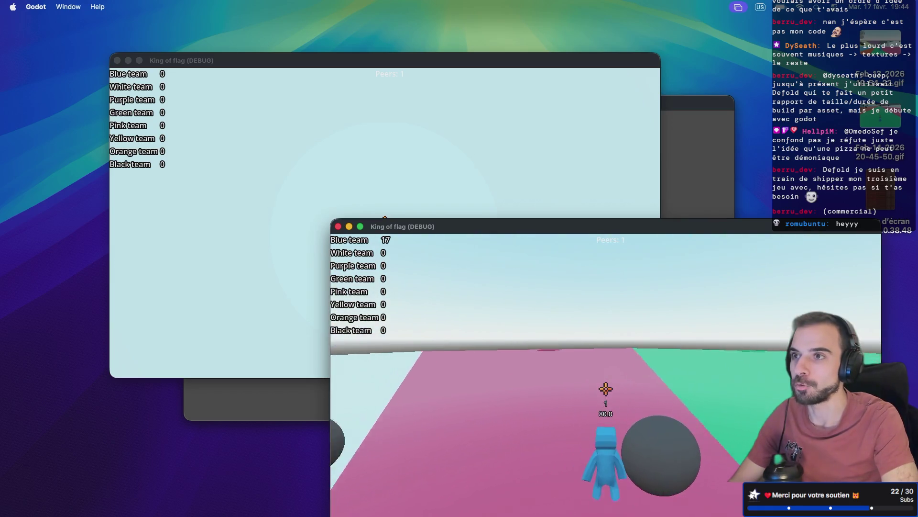
key("w")
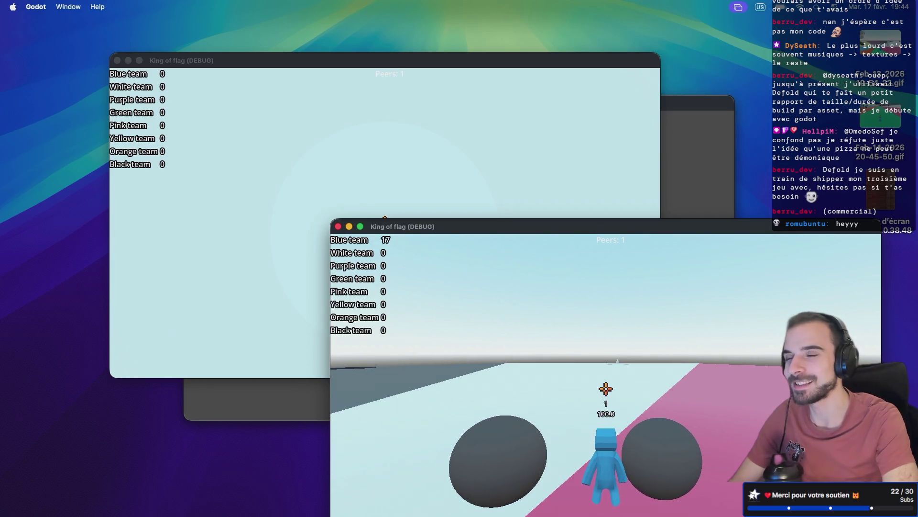
key("w")
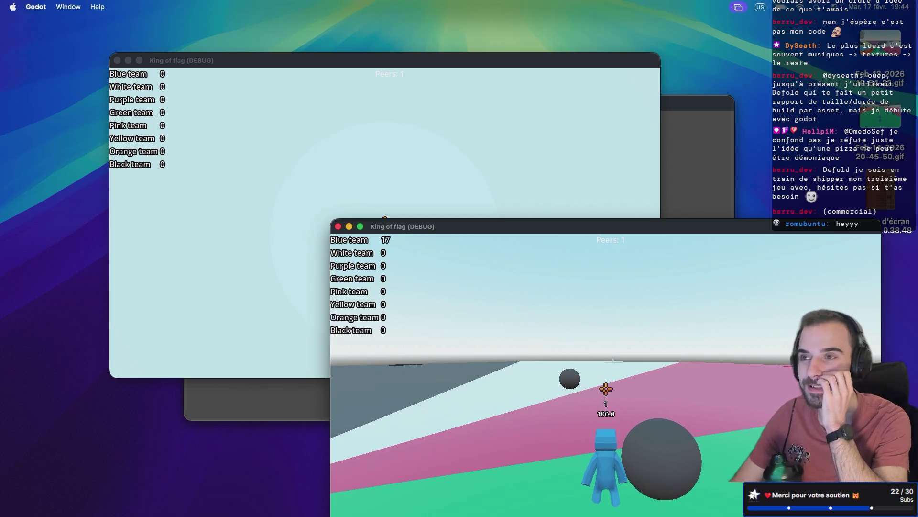
key("w")
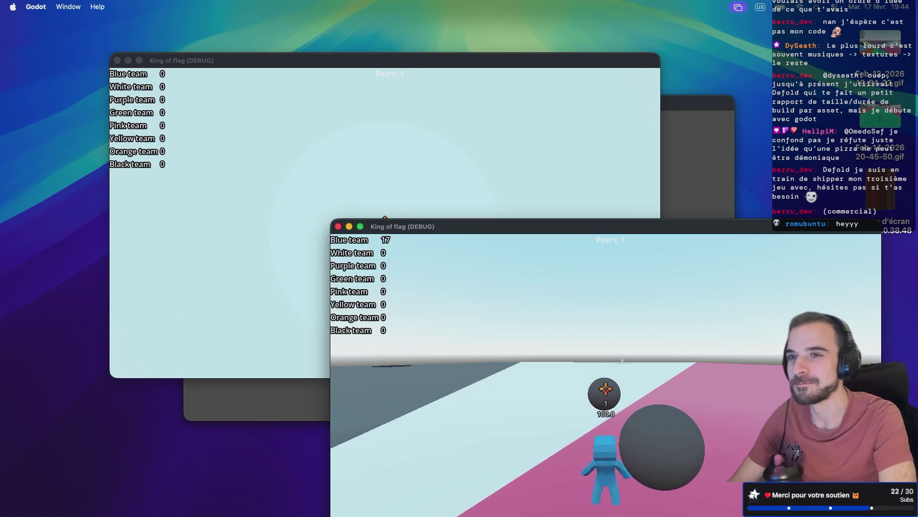
key("w")
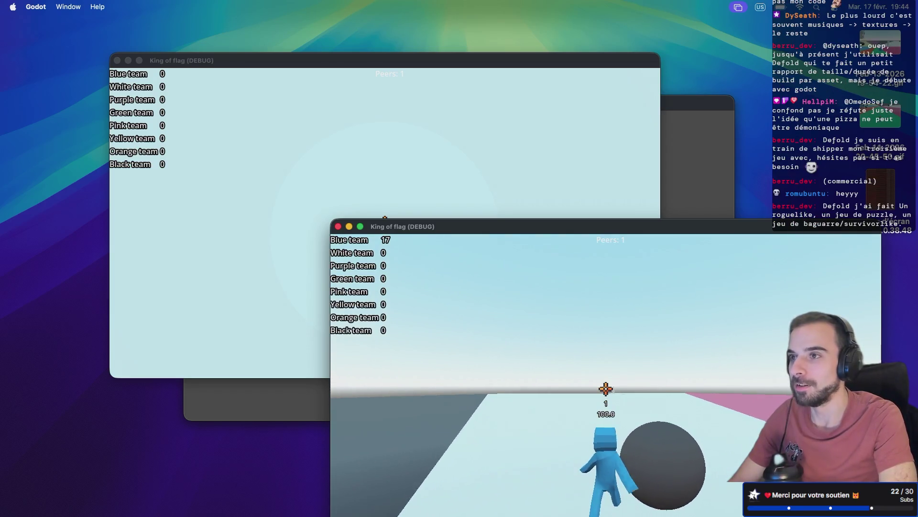
key("w")
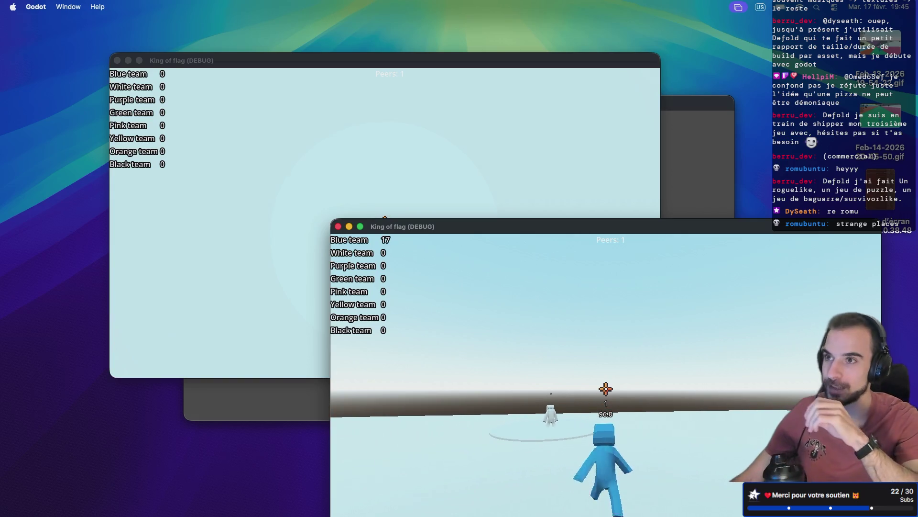
key("super+Tab")
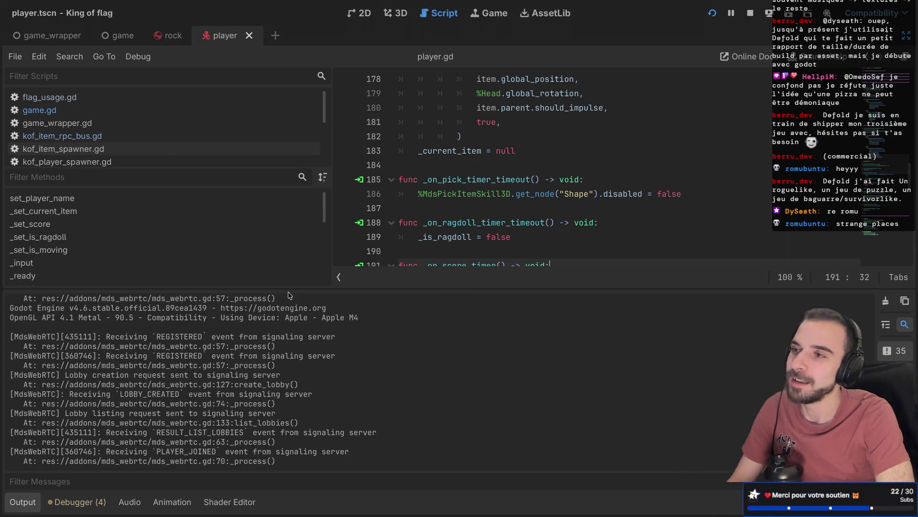
- Narrow the script list, shrink the Output panel, glance at the game windows, and return to the editor
left_click_drag(332, 215, 158, 215)
left_click_drag(422, 288, 412, 404)
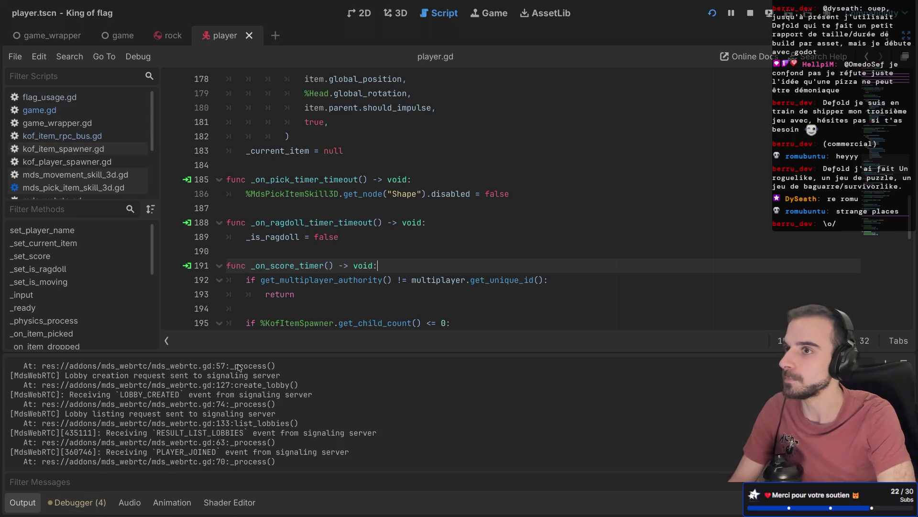
key("ctrl+Right")
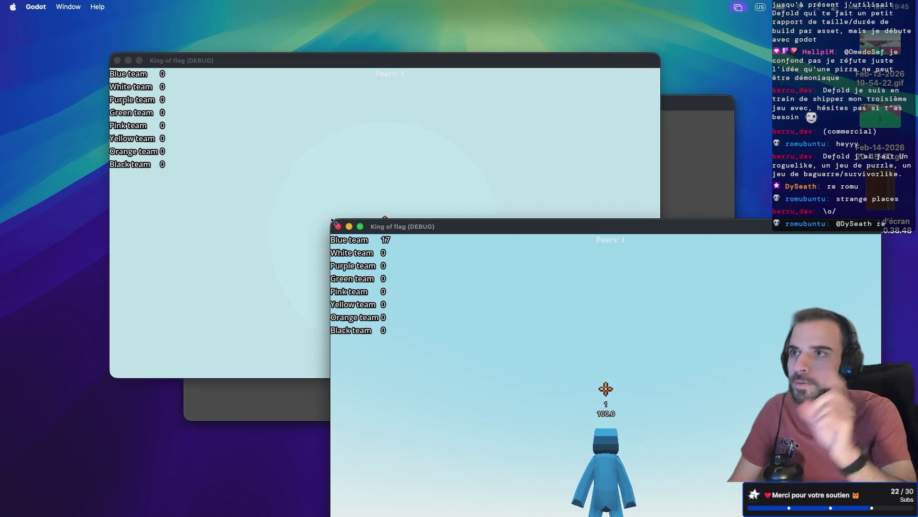
key("super+period")
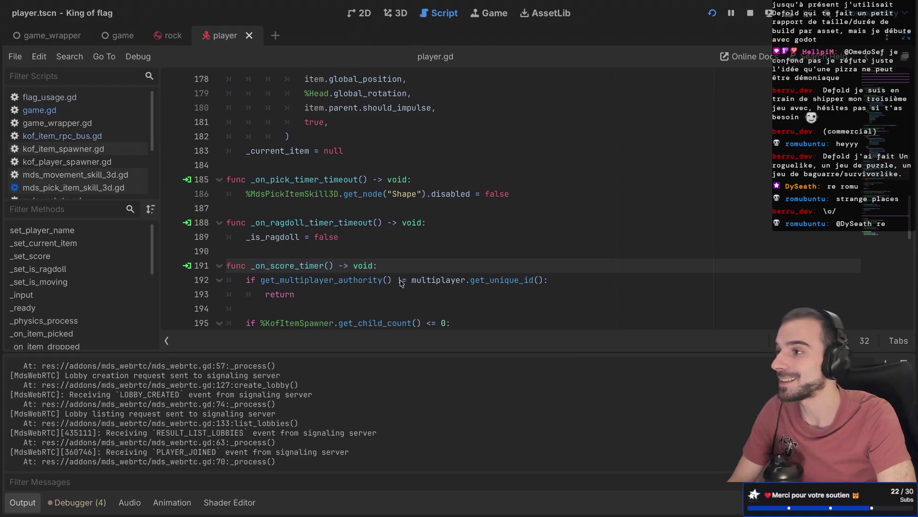
- Reopen player.gd in distraction-free mode with the Output panel collapsed
key("ctrl+shift+F11")
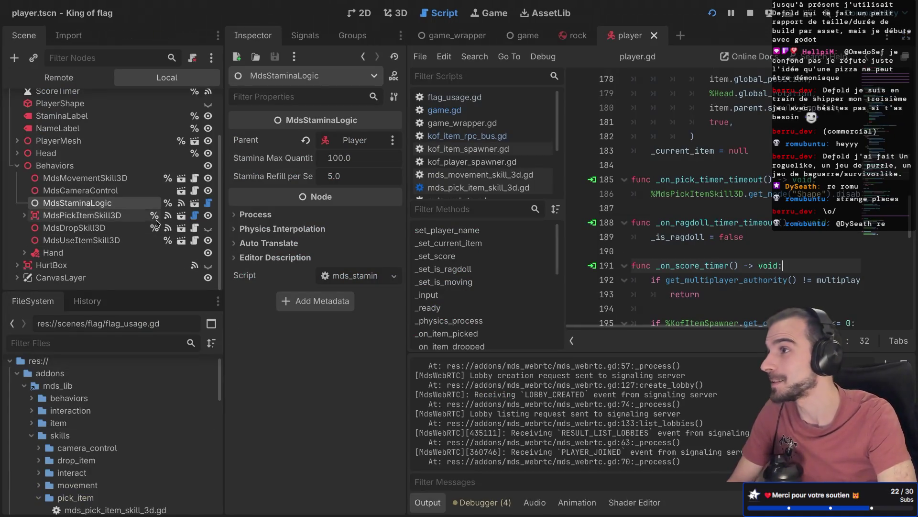
scroll(120, 216, "up", 3)
left_click(195, 100)
key("ctrl+shift+F11")
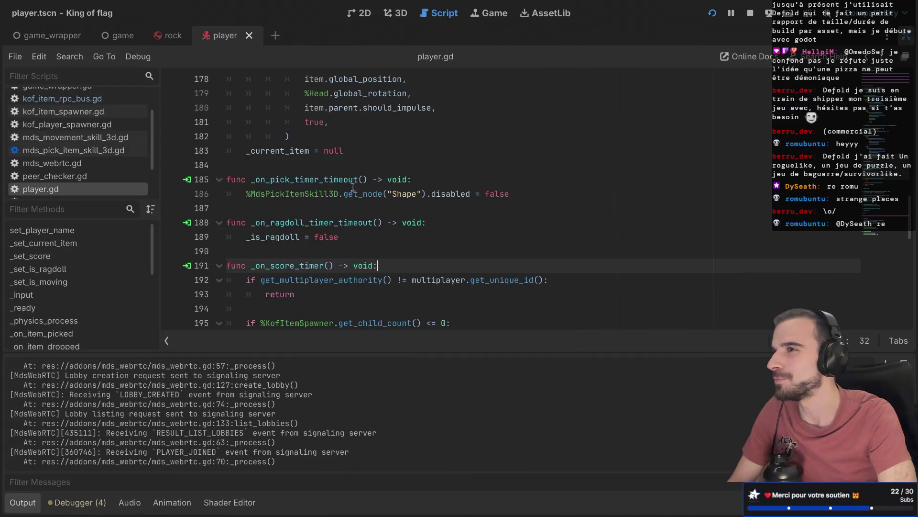
left_click(29, 504)
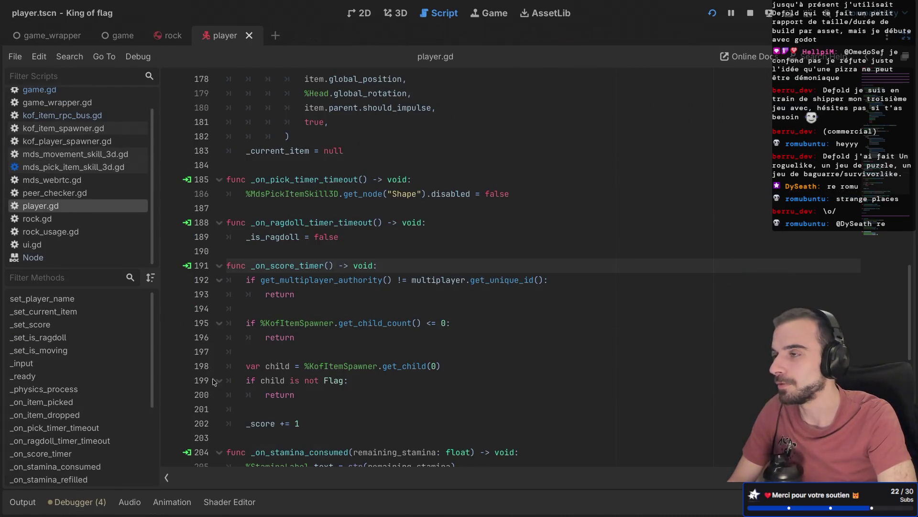
- Fold the Signals Callback region and unfold the RPCs region to reach sync_properties
scroll(289, 402, "down", 2)
double_click(261, 370)
scroll(296, 335, "up", 3)
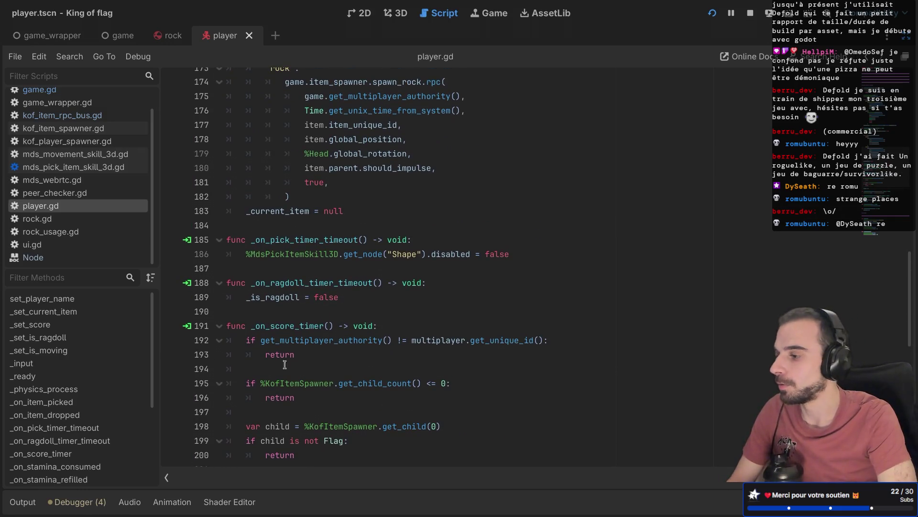
scroll(133, 365, "down", 1)
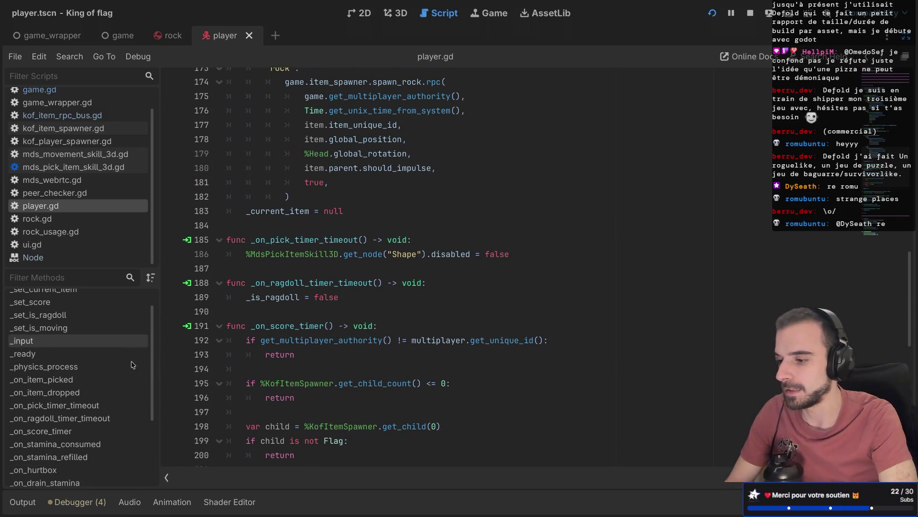
key("ctrl+Home")
left_click(221, 252)
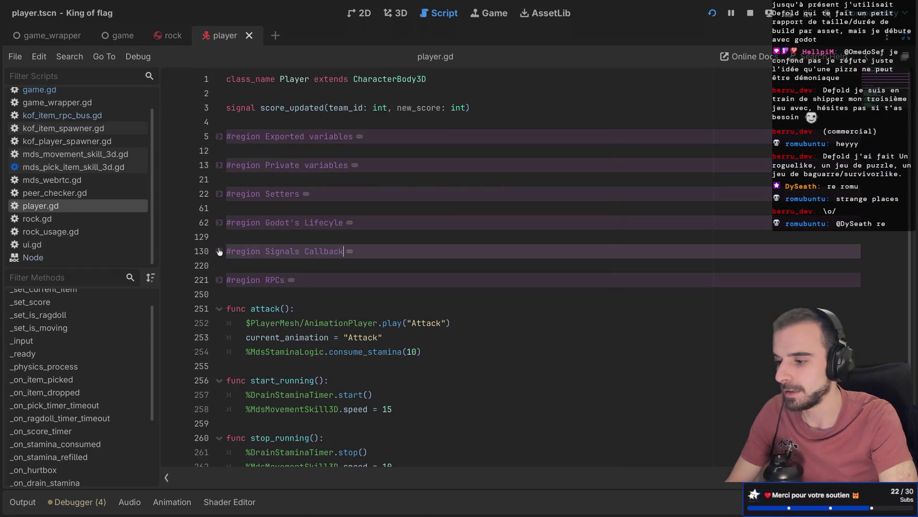
scroll(234, 282, "down", 1)
left_click(219, 255)
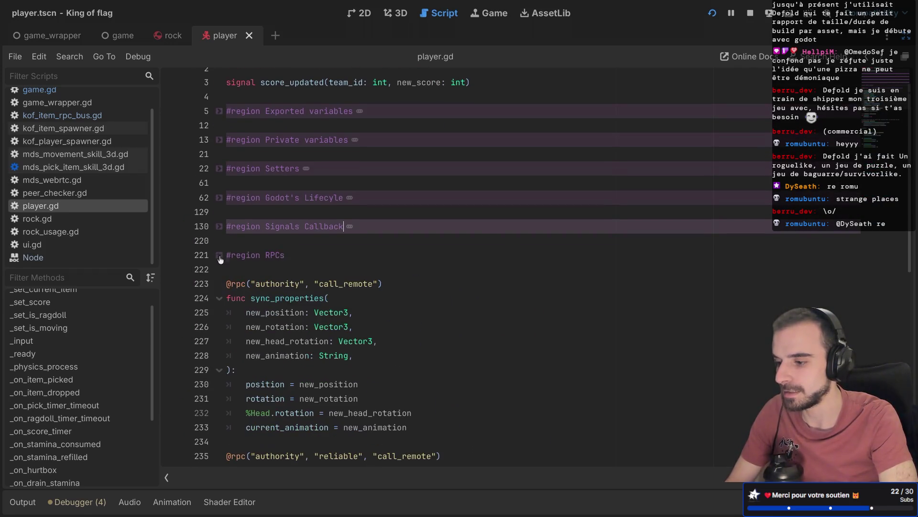
scroll(279, 295, "down", 2)
double_click(261, 239)
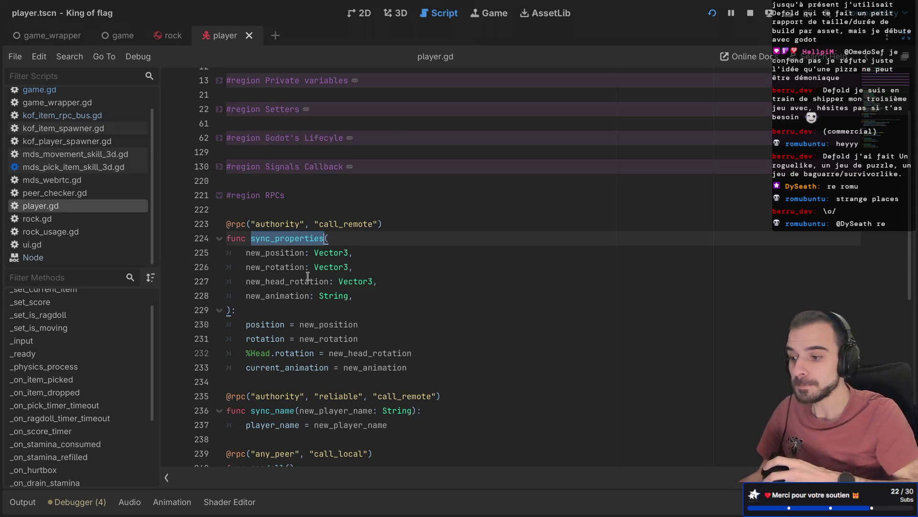
- Add a 'new_score: int,' parameter after new_animation in sync_properties
left_click(368, 295)
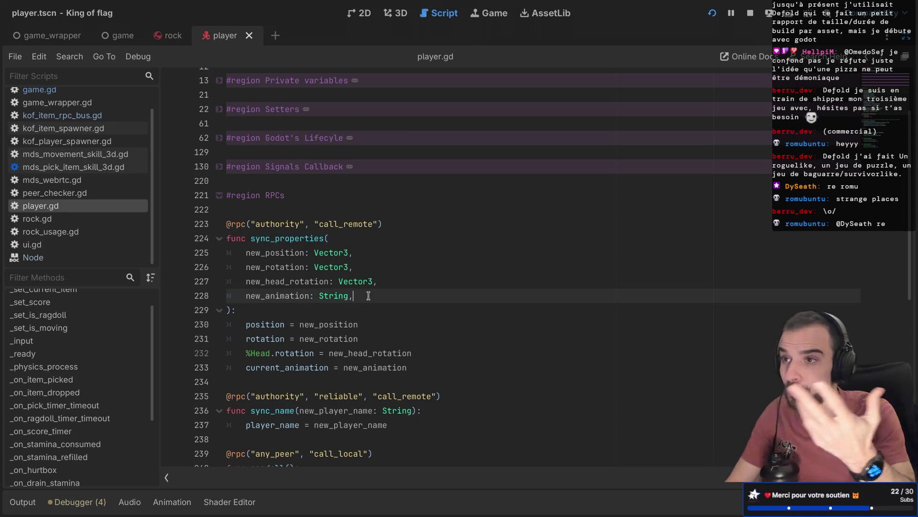
key("Return")
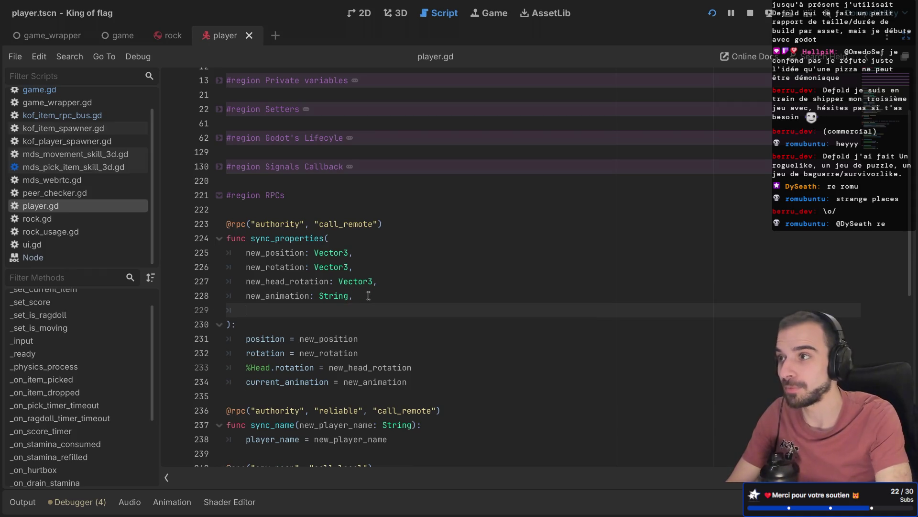
type("new_score:")
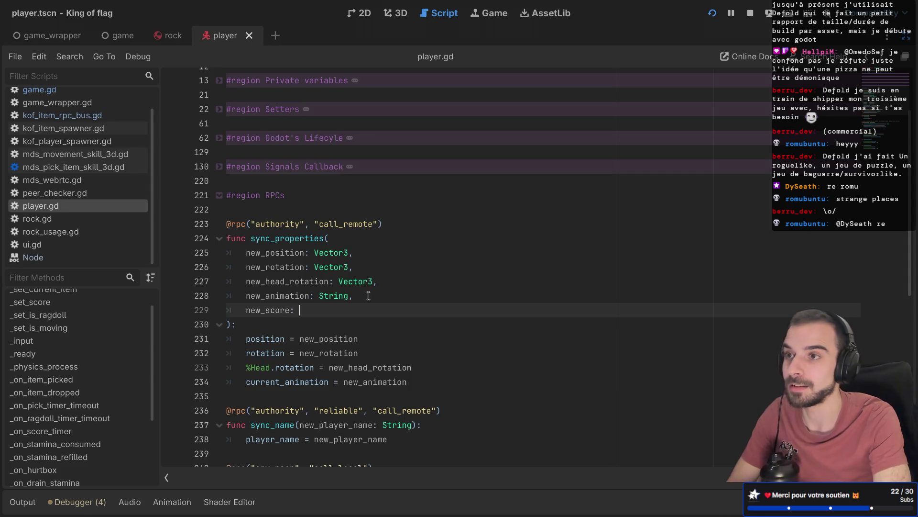
scroll(368, 295, "up", 1)
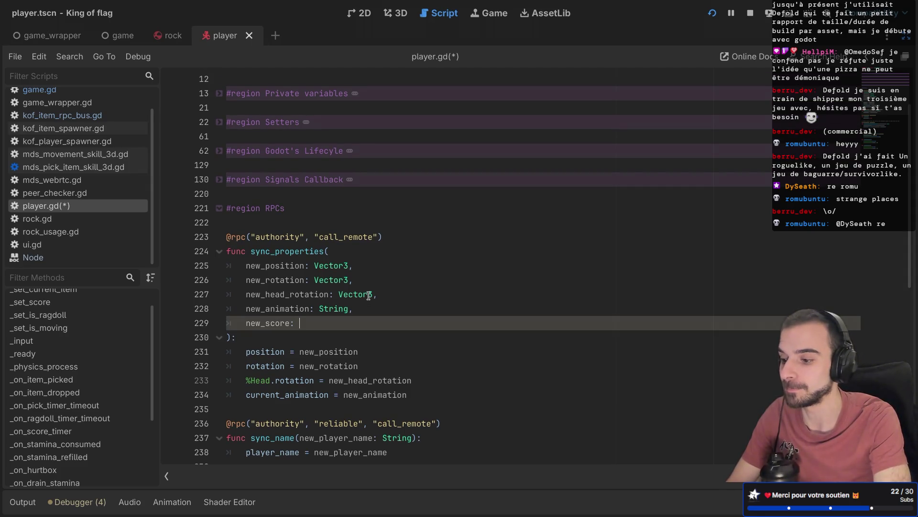
type("int,")
scroll(393, 335, "down", 3)
- Assign _score = new_score after the current_animation assignment and save player.gd
left_click(422, 337)
left_click(418, 340)
key("Return")
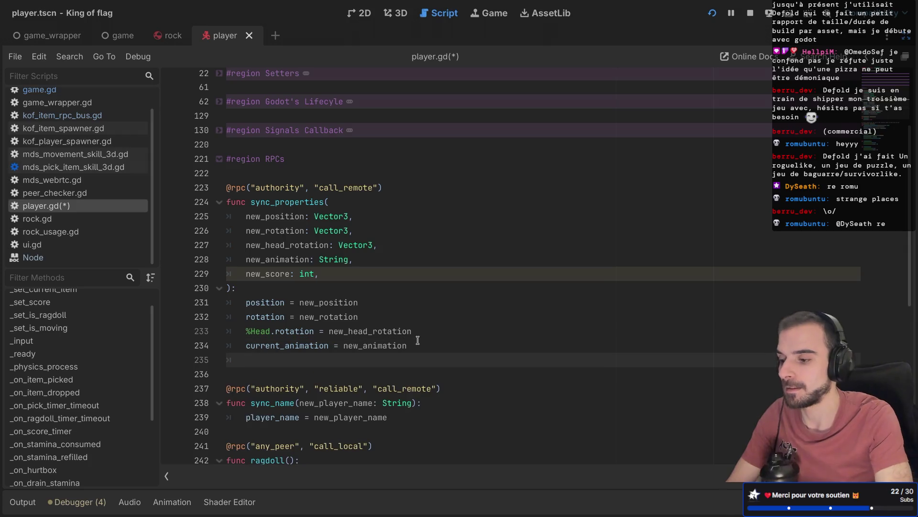
type("score = ")
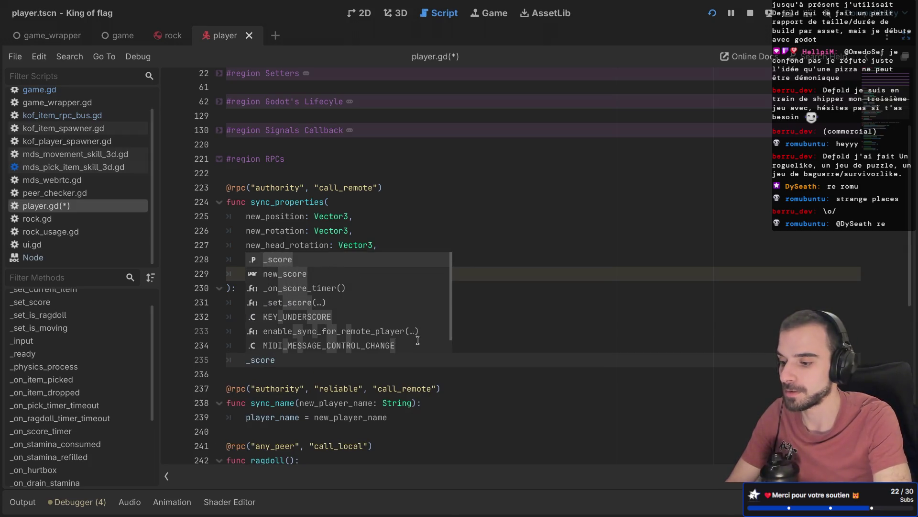
type("new")
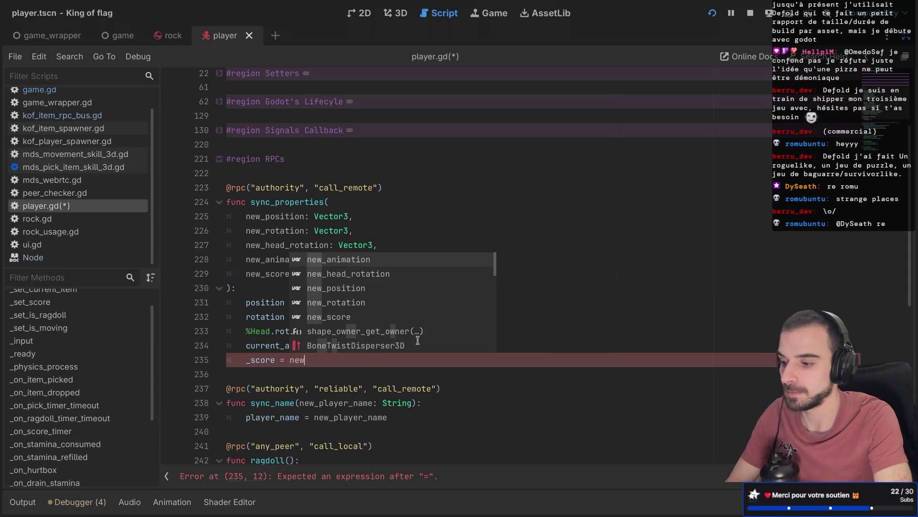
key("Down")
key("Down")
key("Down")
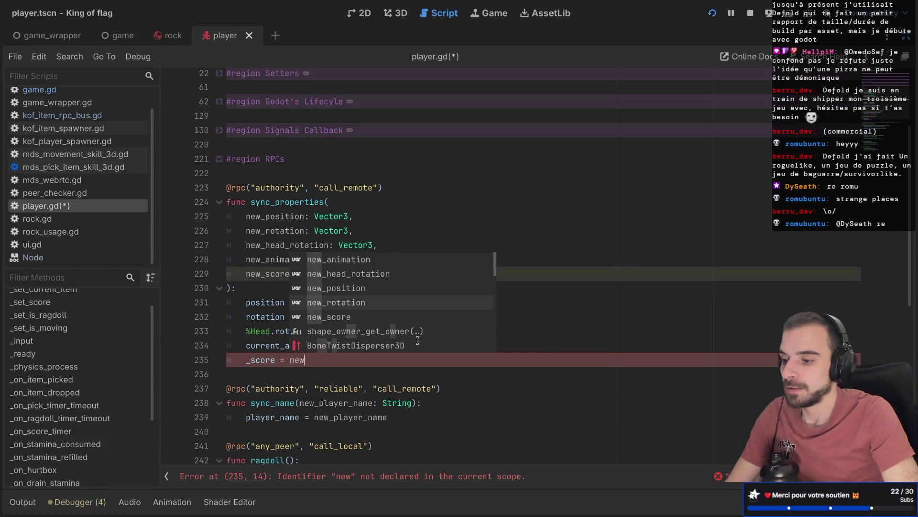
key("Return")
key("ctrl+s")
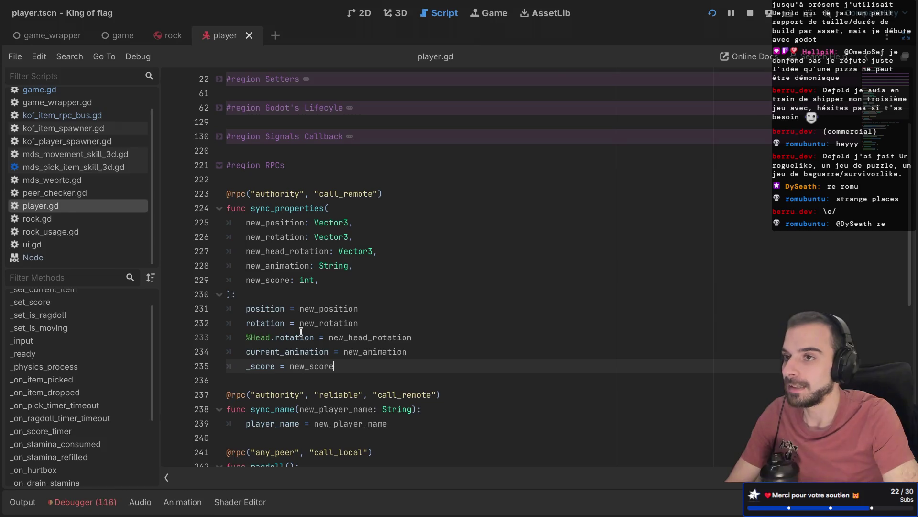
mouse_move(301, 331)
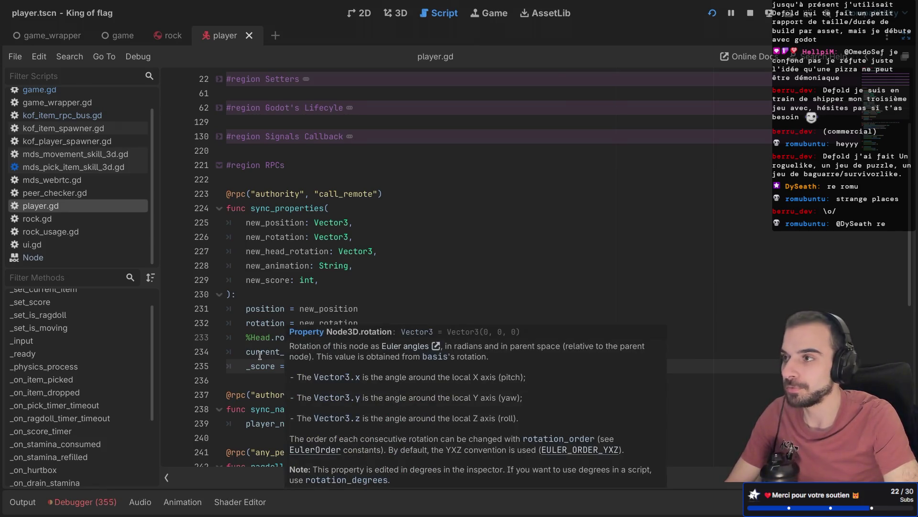
mouse_move(248, 366)
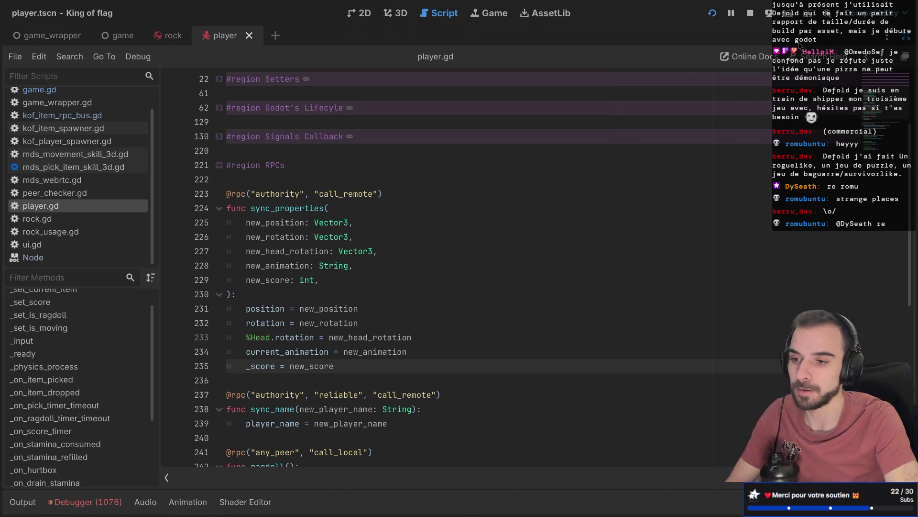
left_click(750, 13)
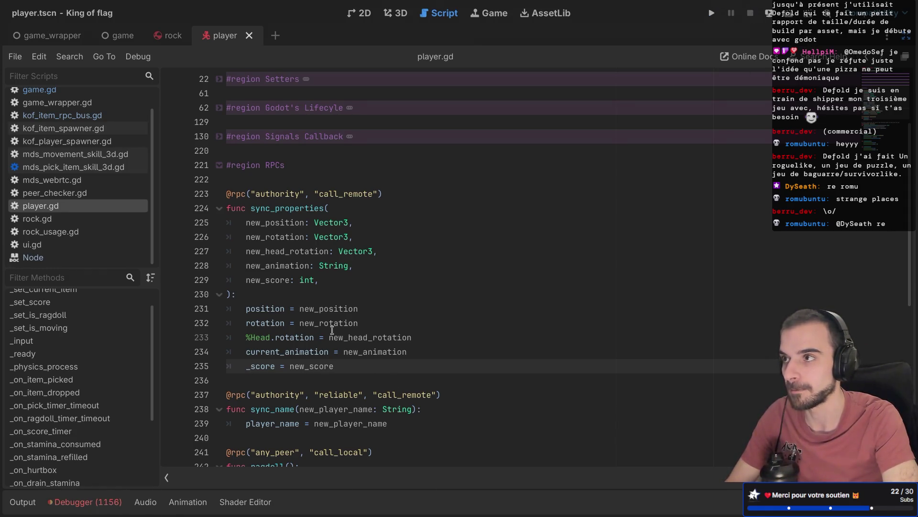
left_click(296, 266)
left_click_drag(296, 266, 284, 219)
left_click(328, 299)
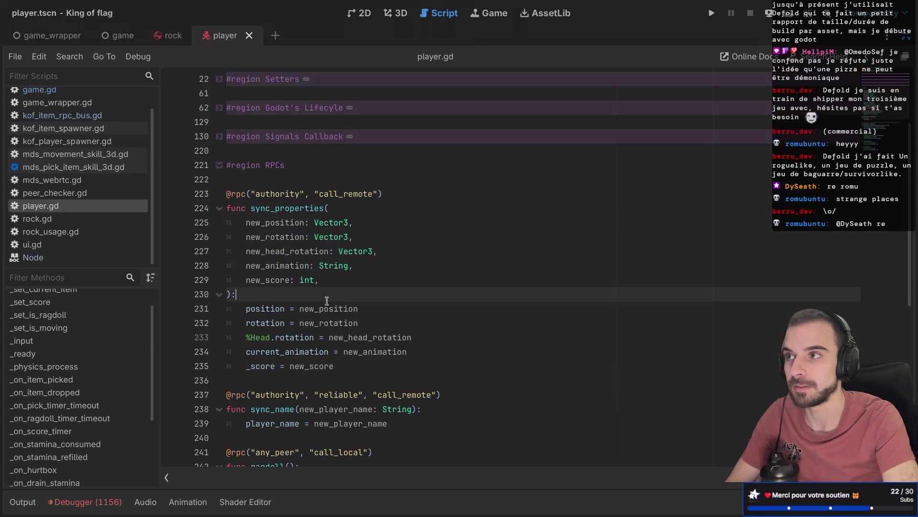
left_click(247, 367)
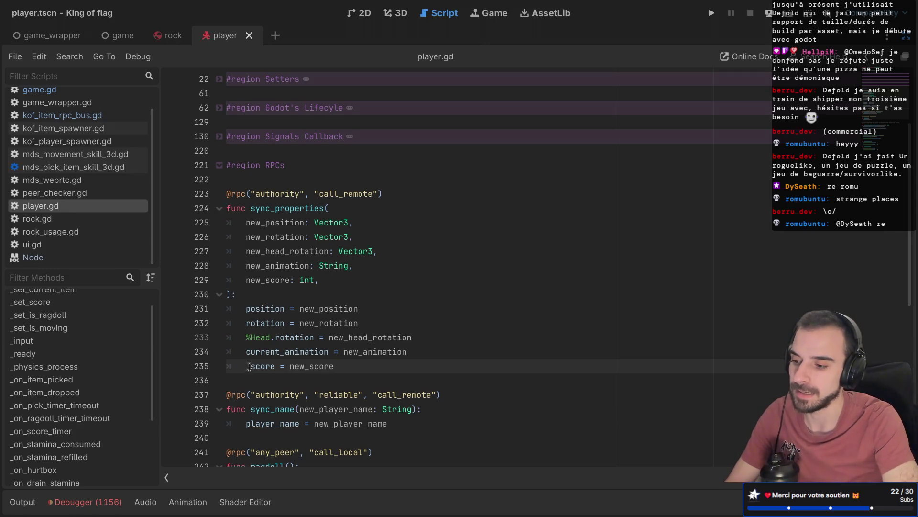
mouse_move(241, 366)
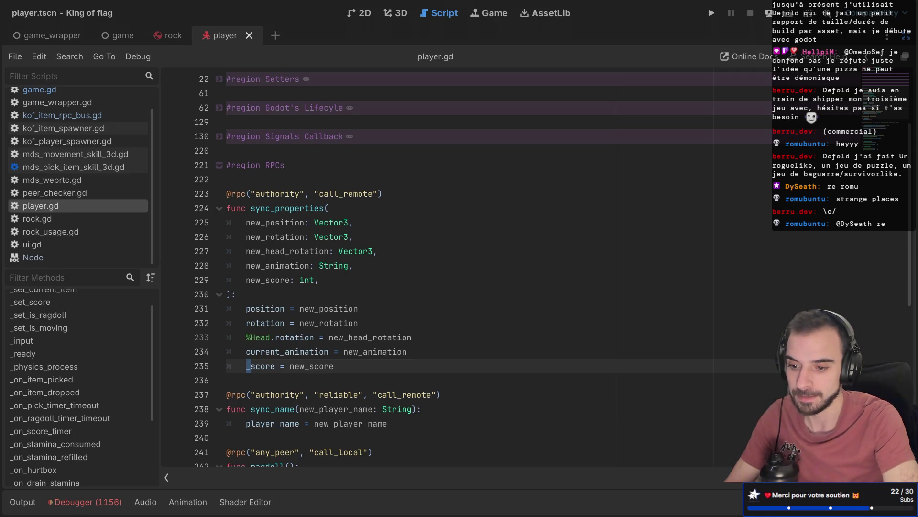
scroll(430, 335, "down", 3)
scroll(297, 329, "up", 2, "ctrl")
left_click(297, 328)
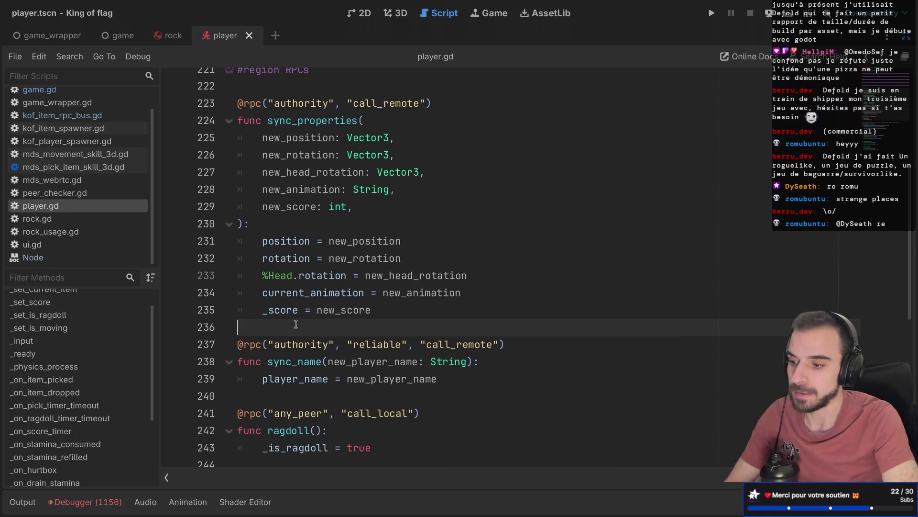
double_click(285, 311)
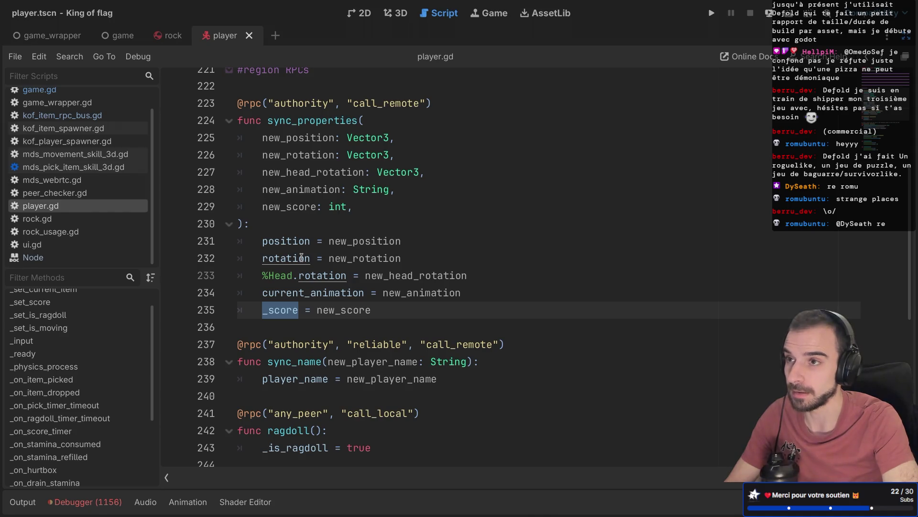
scroll(301, 258, "up", 1)
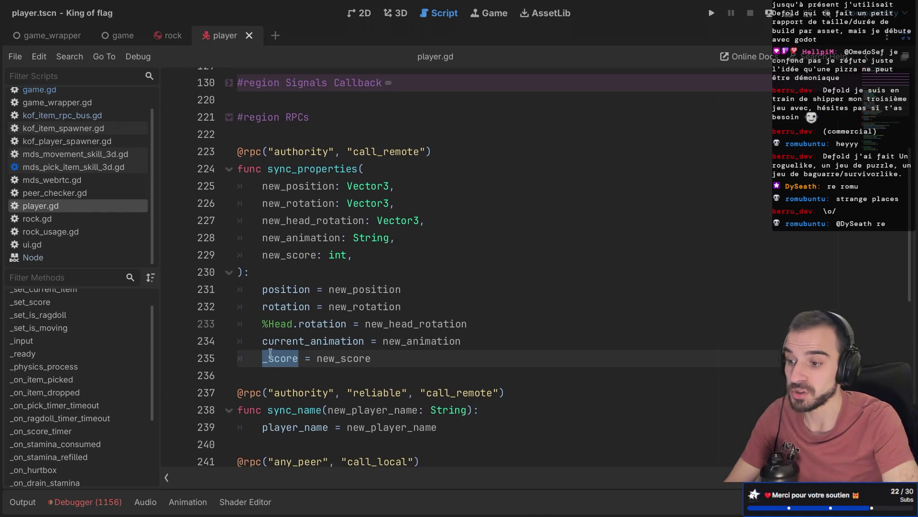
scroll(270, 355, "up", 2)
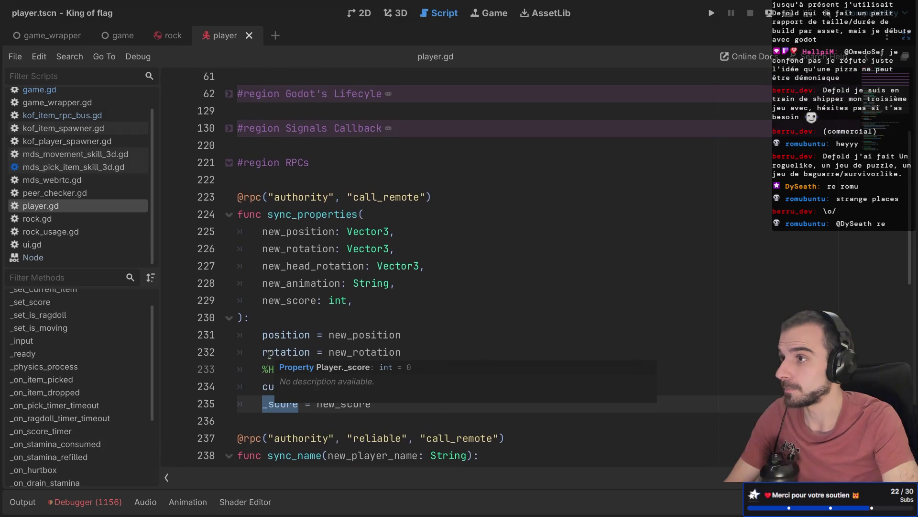
scroll(305, 285, "up", 3)
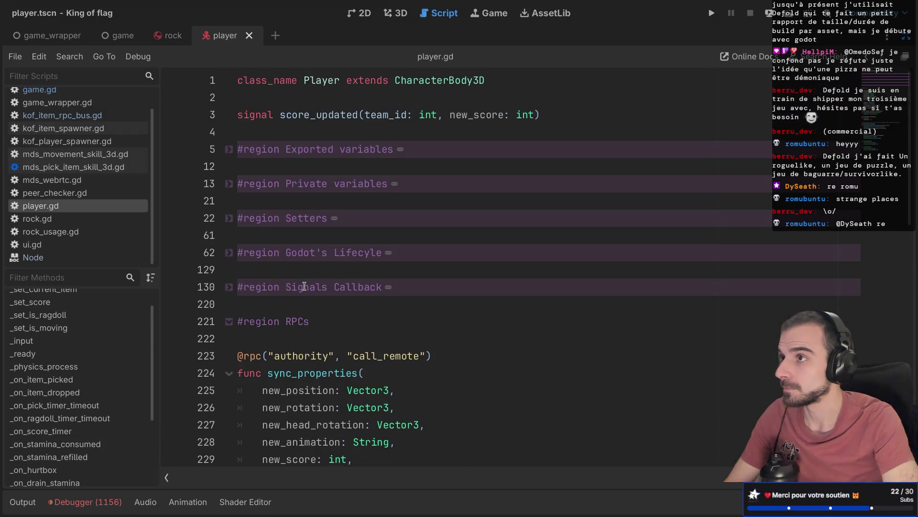
- Expand the Private variables region and place the caret in the _score declaration on line 17
left_click(228, 184)
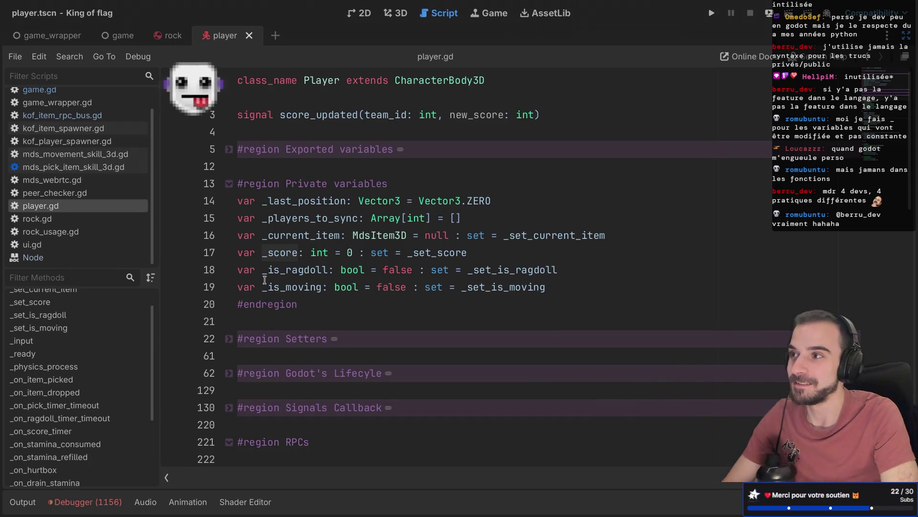
left_click(268, 254)
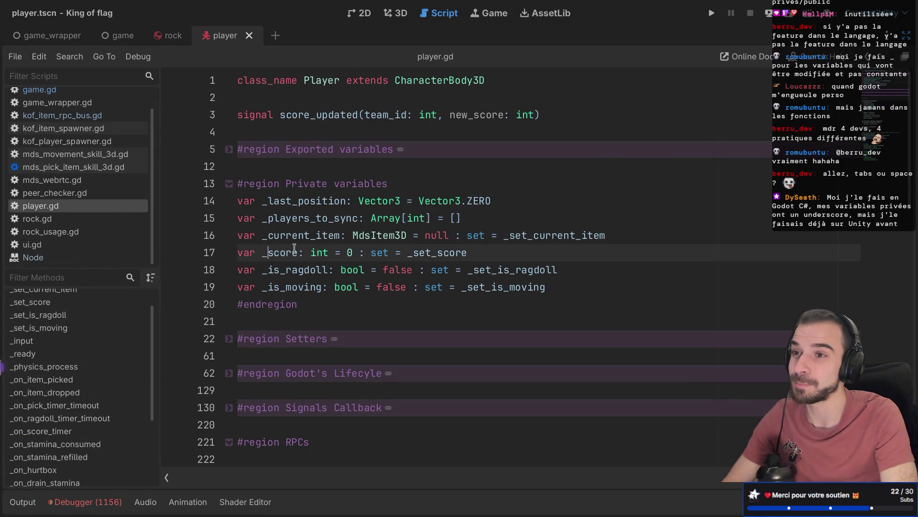
key("BackSpace")
left_click_drag(480, 252, 229, 254)
key("ctrl+c")
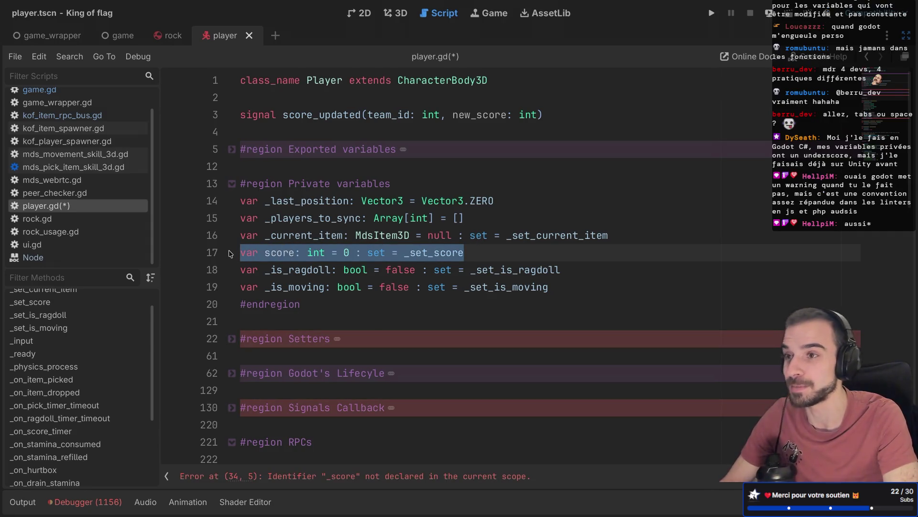
key("BackSpace")
key("BackSpace")
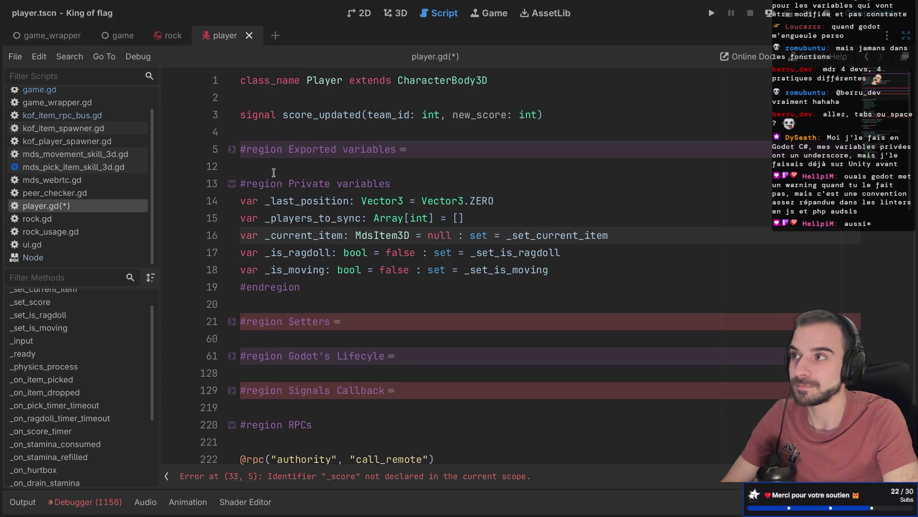
left_click(231, 150)
left_click(529, 233)
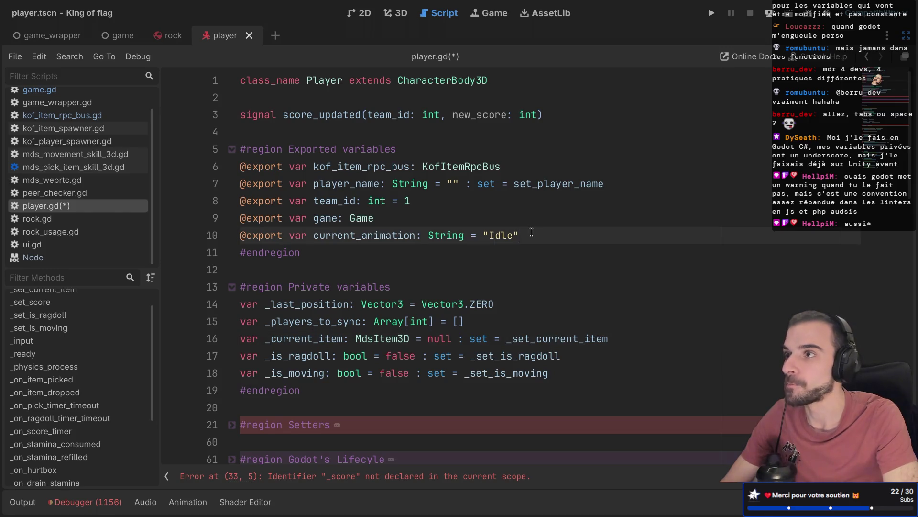
key("Return")
key("ctrl+v")
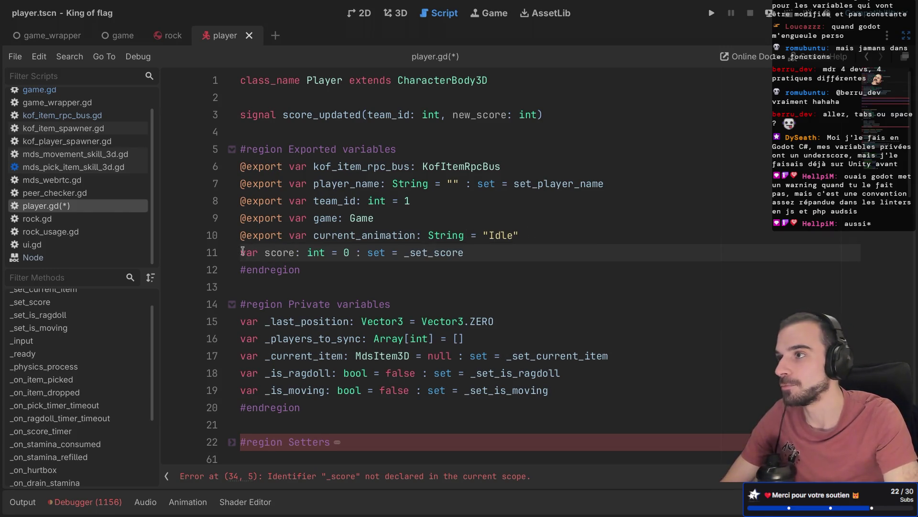
type("@expot")
key("Return")
key("ctrl+s")
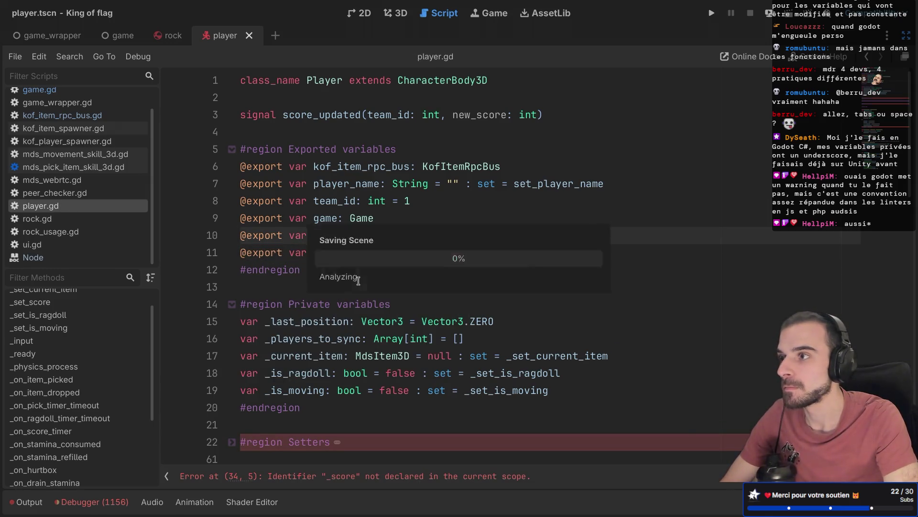
- Search for _score and rename its use in the _set_score setter to score
scroll(358, 281, "down", 2)
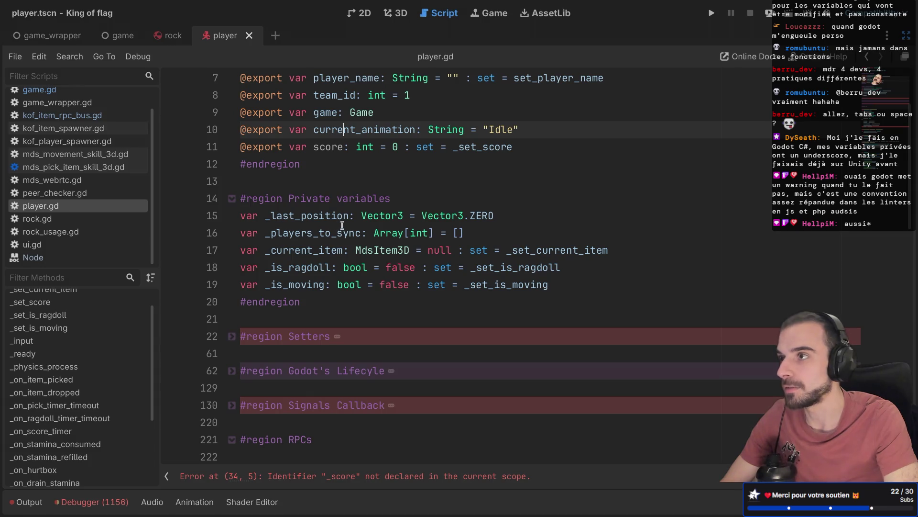
key("ctrl+f")
type("_score")
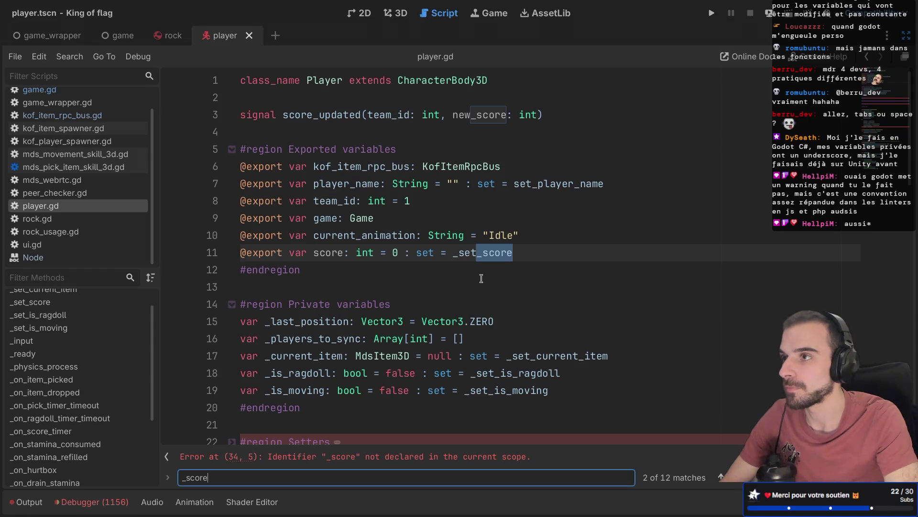
key("Return")
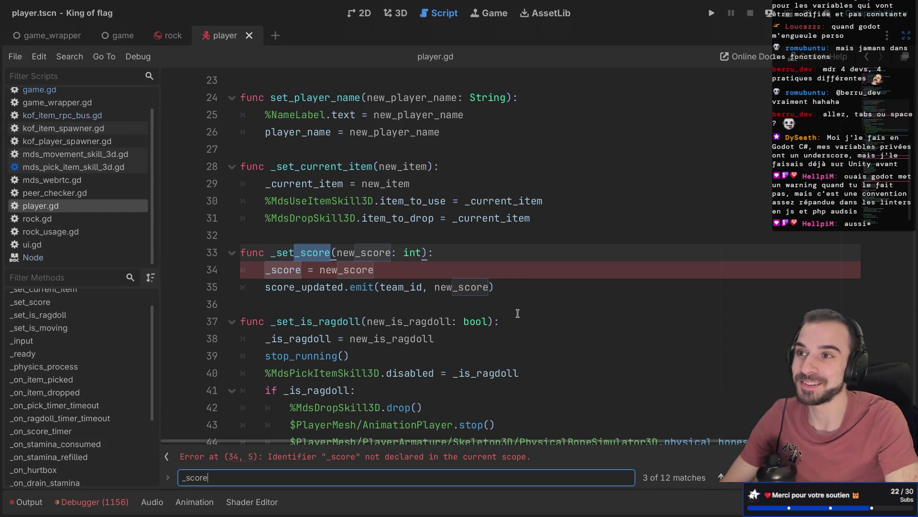
double_click(283, 269)
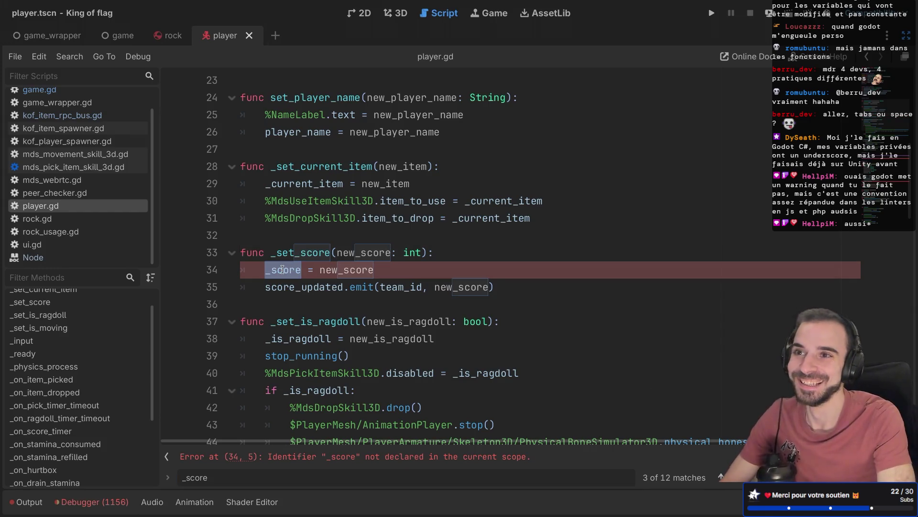
type("scor")
key("Return")
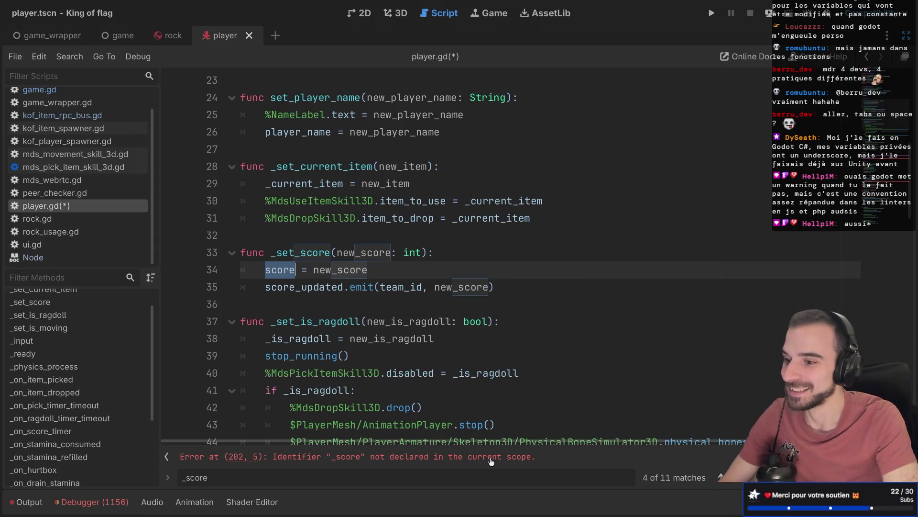
- Rename the _score uses on lines 202 and 235 to score, undoing an accidental newscore edit
left_click(740, 481)
left_click(740, 481)
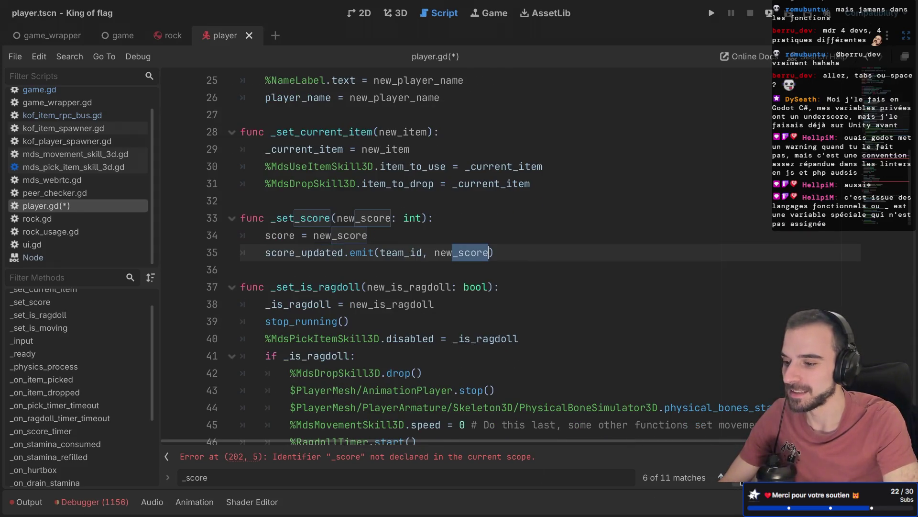
left_click(740, 481)
scroll(728, 359, "up", 1)
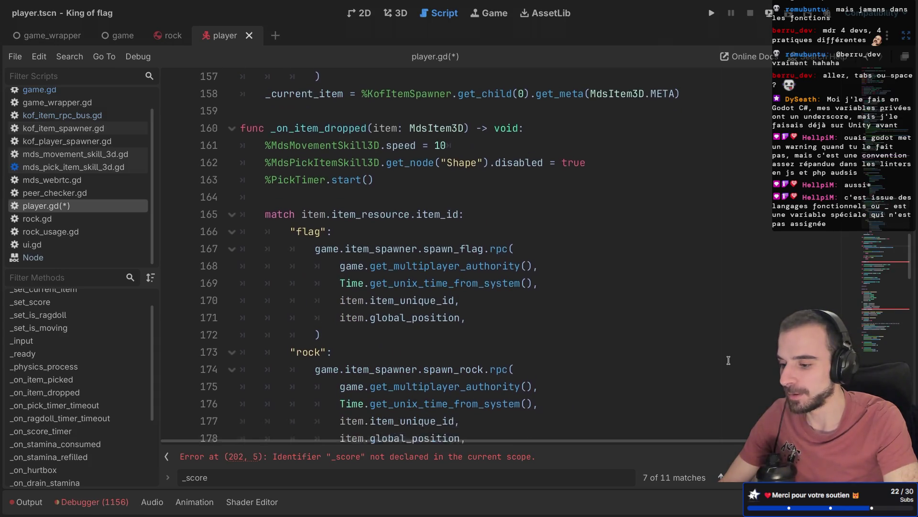
left_click(740, 481)
type("score")
left_click(740, 482)
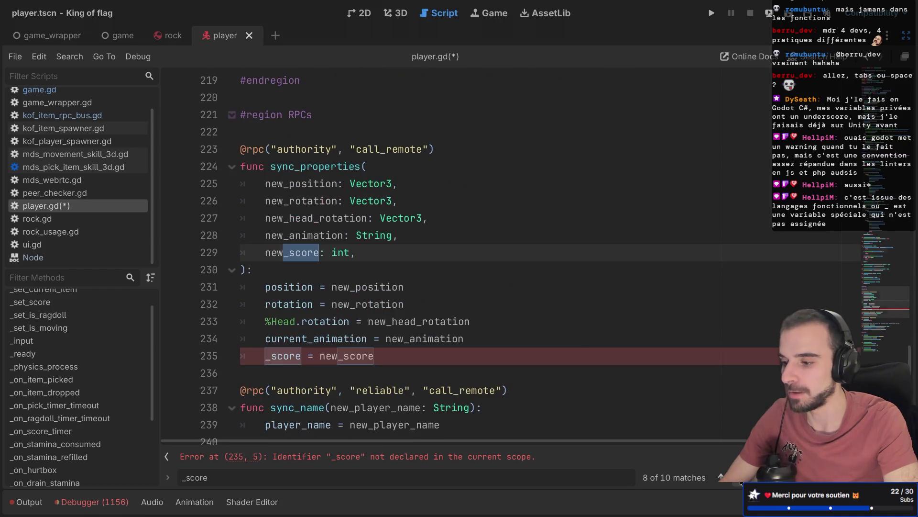
type("score")
key("End")
key("shift+Left")
key("shift+Left")
key("shift+Left")
type("score")
key("ctrl+z")
- Step through the remaining matches to the score timer and save player.gd
left_click(740, 482)
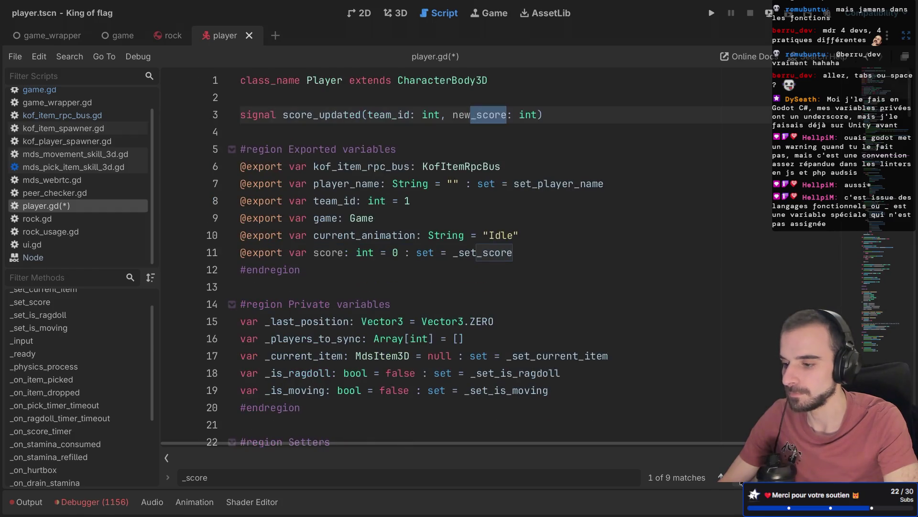
left_click(740, 482)
left_click(740, 482)
left_click(740, 482)
left_click(740, 482)
left_click(740, 482)
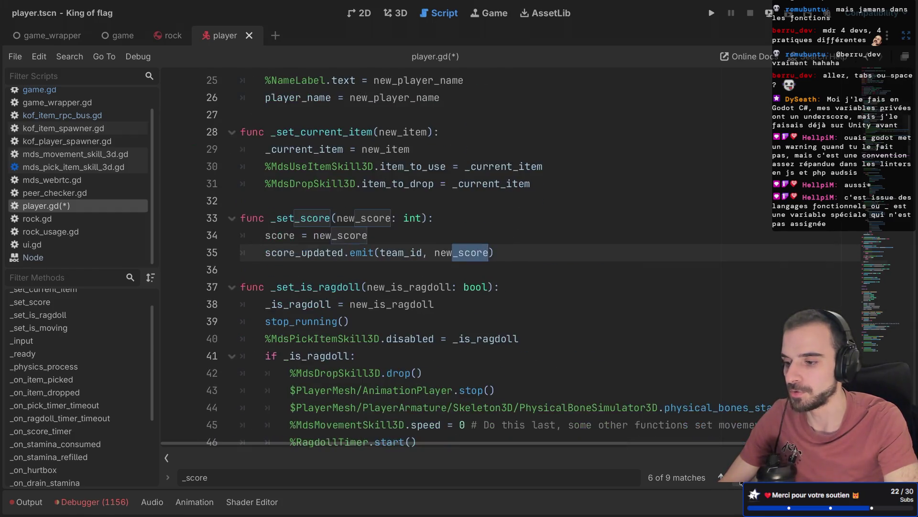
left_click(740, 483)
key("ctrl+s")
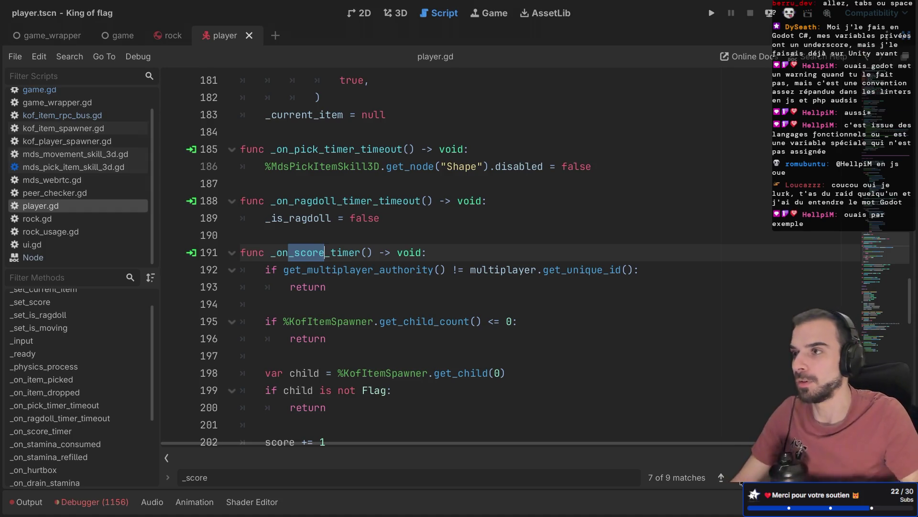
- Scroll through _on_score_timer's guards and score += 1 increment, then fold the Signals Callback region
left_click(548, 307)
scroll(532, 308, "down", 1)
scroll(532, 309, "down", 1)
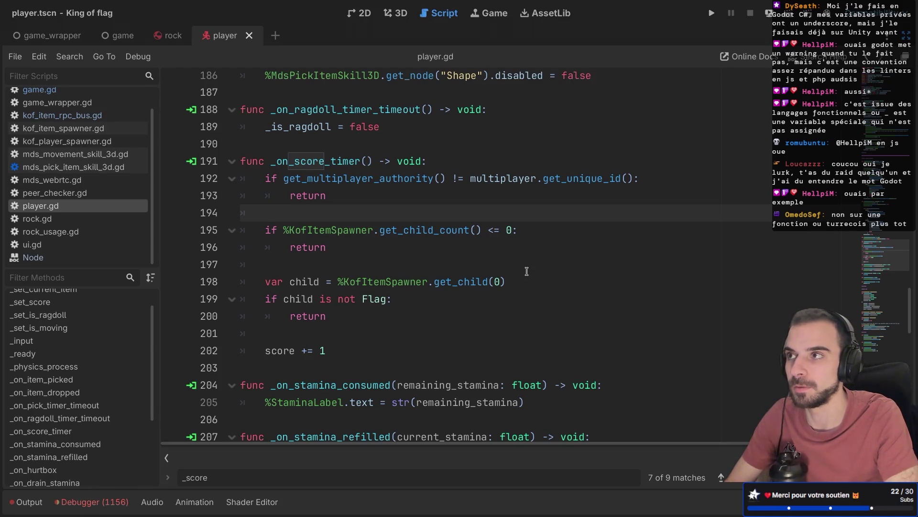
scroll(527, 271, "down", 3)
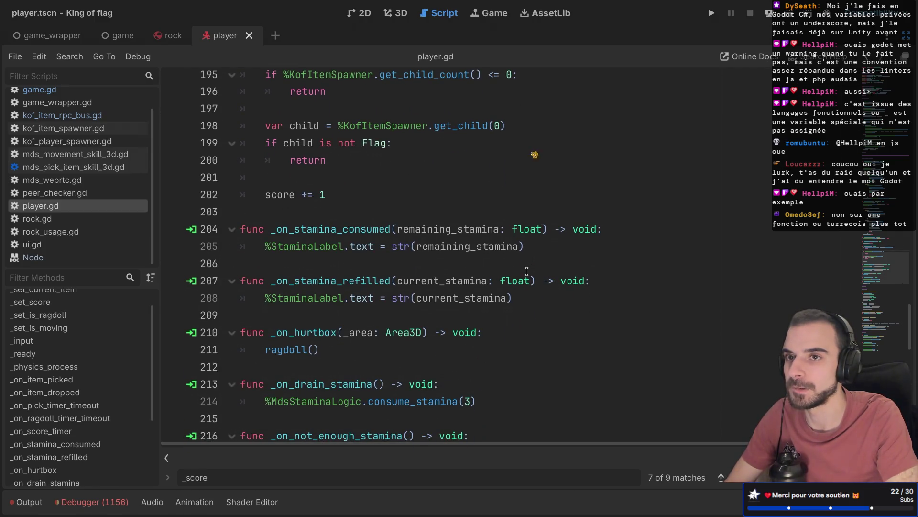
scroll(527, 271, "down", 1)
scroll(527, 272, "up", 3)
scroll(403, 255, "up", 3)
scroll(398, 276, "up", 15)
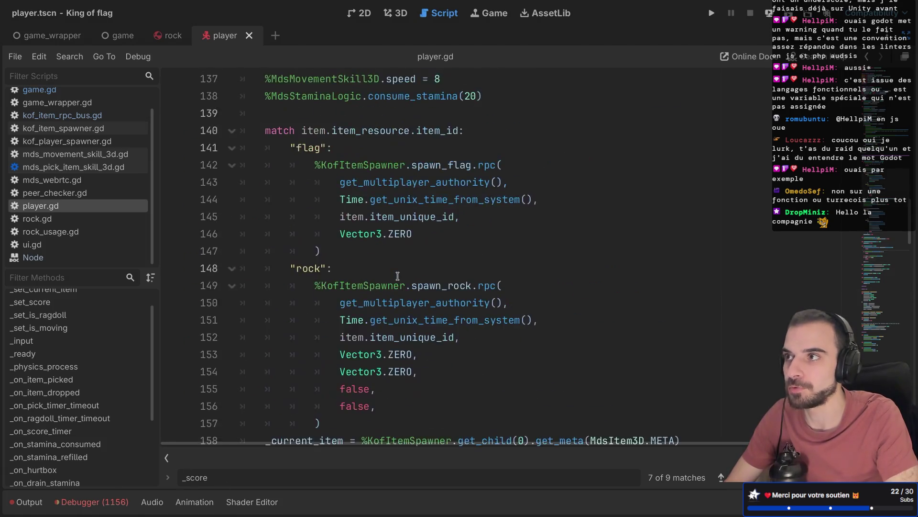
scroll(397, 276, "up", 1)
scroll(263, 293, "up", 20)
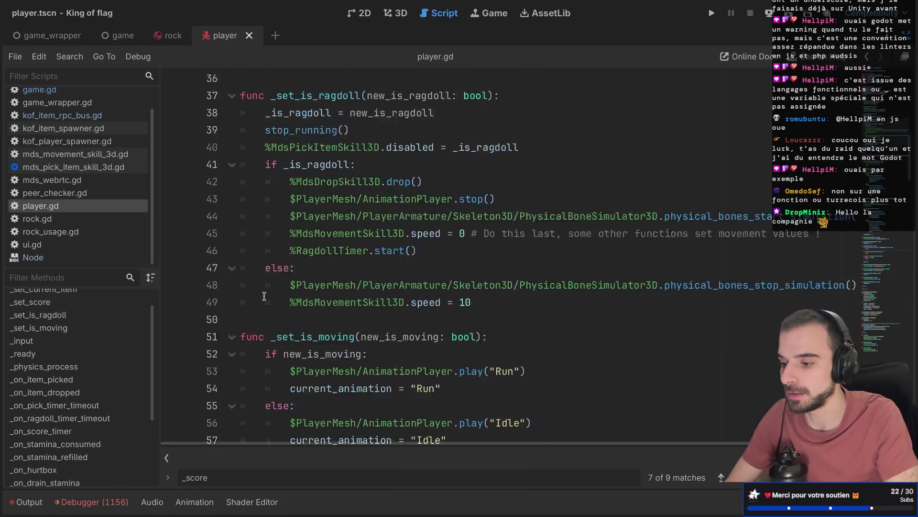
scroll(264, 295, "down", 5)
left_click(232, 343)
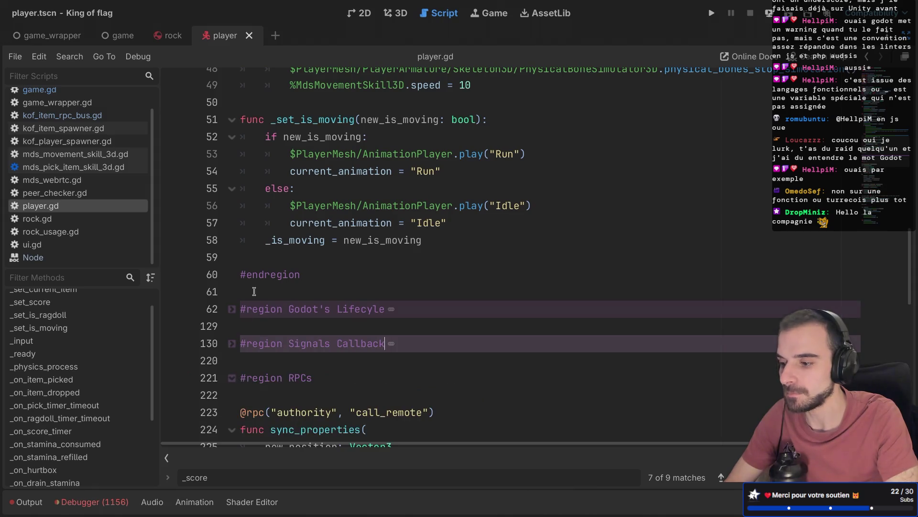
- Fold the RPCs region and unfold the Godot's Lifecycle region in player.gd
scroll(253, 291, "up", 1)
left_click(231, 393)
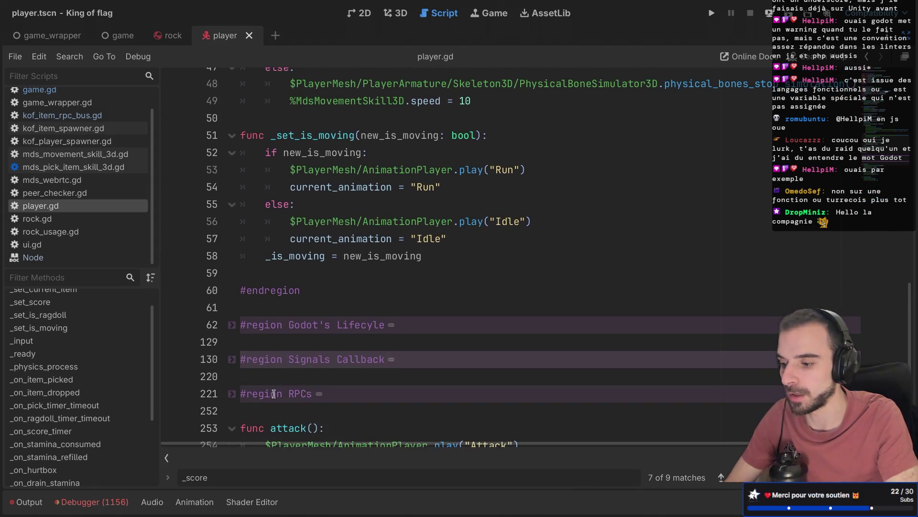
left_click(230, 326)
scroll(312, 318, "down", 7)
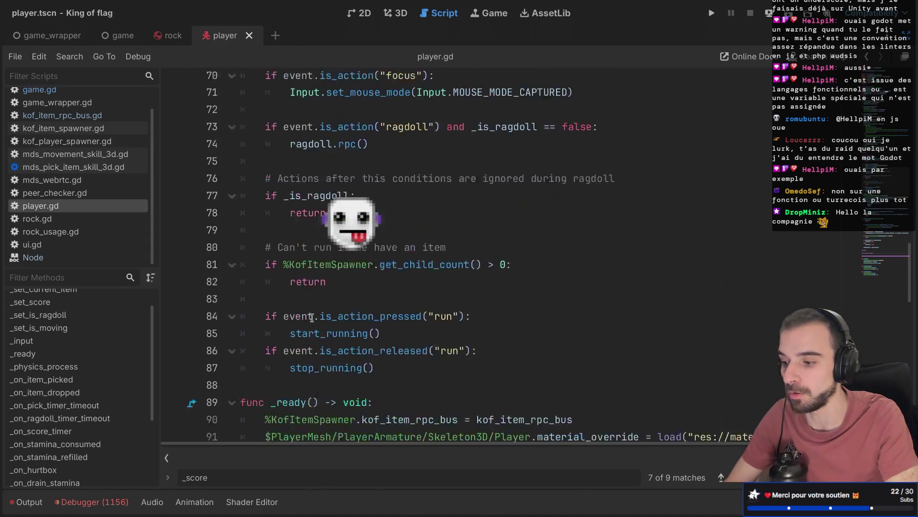
scroll(312, 318, "down", 7)
- Look up the enable_sync_for_remote_player definition, then return to the _input function
left_click_drag(353, 311, 456, 310)
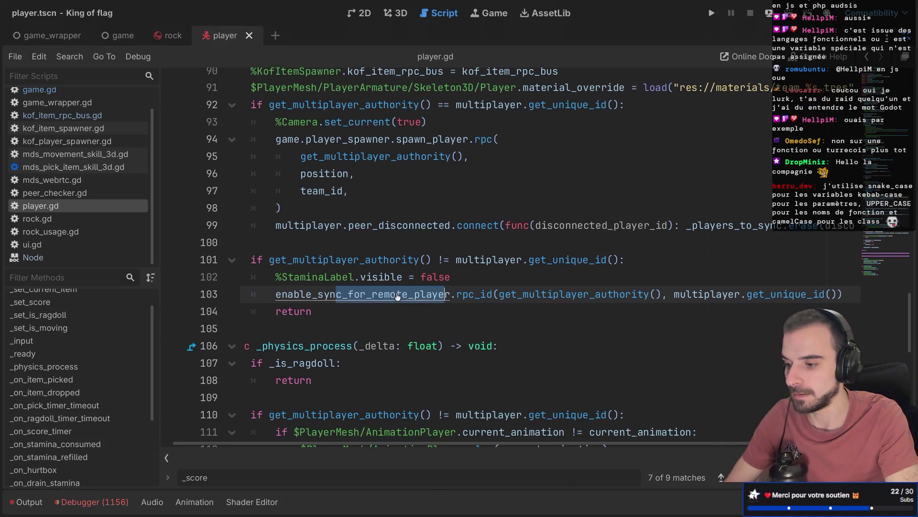
left_click(398, 295, "ctrl")
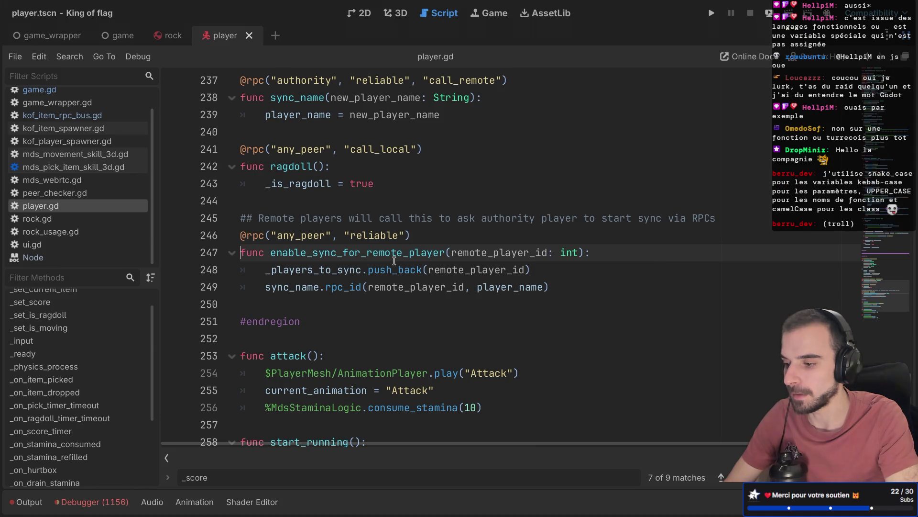
key("alt+Left")
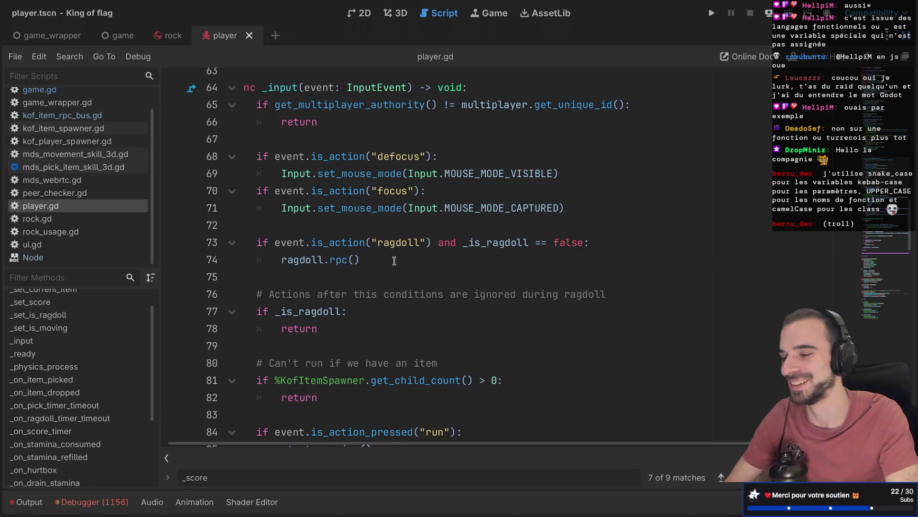
scroll(394, 260, "up", 5)
scroll(395, 261, "up", 7)
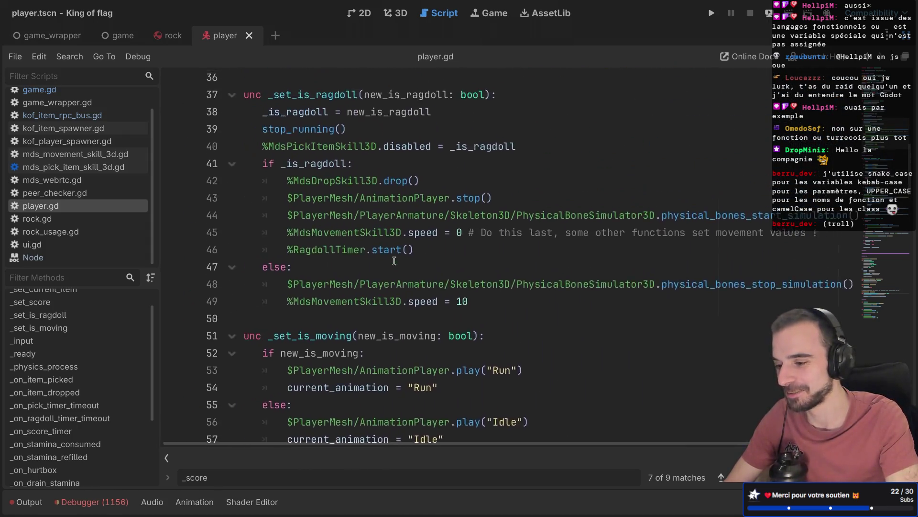
scroll(394, 261, "up", 1)
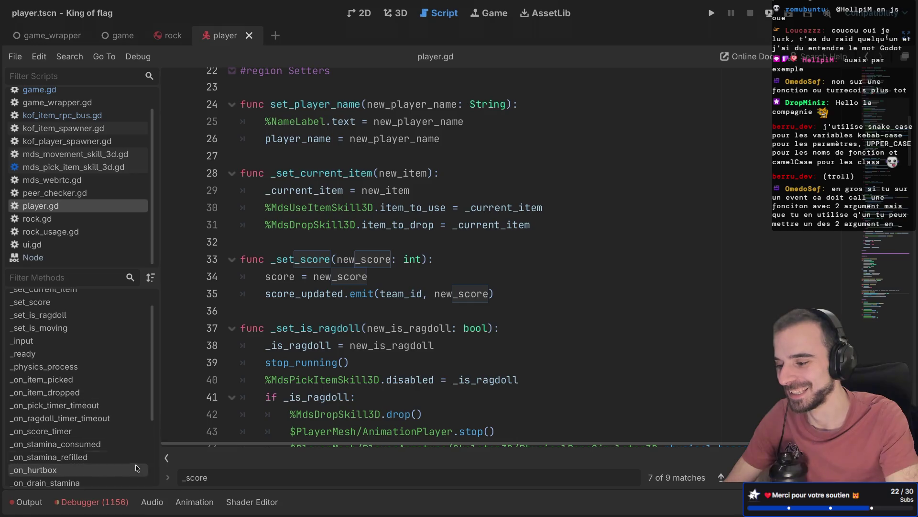
scroll(209, 378, "down", 1)
- Collapse the _input and _ready functions so the _physics_process sync loop shows
scroll(209, 379, "up", 8)
scroll(209, 378, "down", 8)
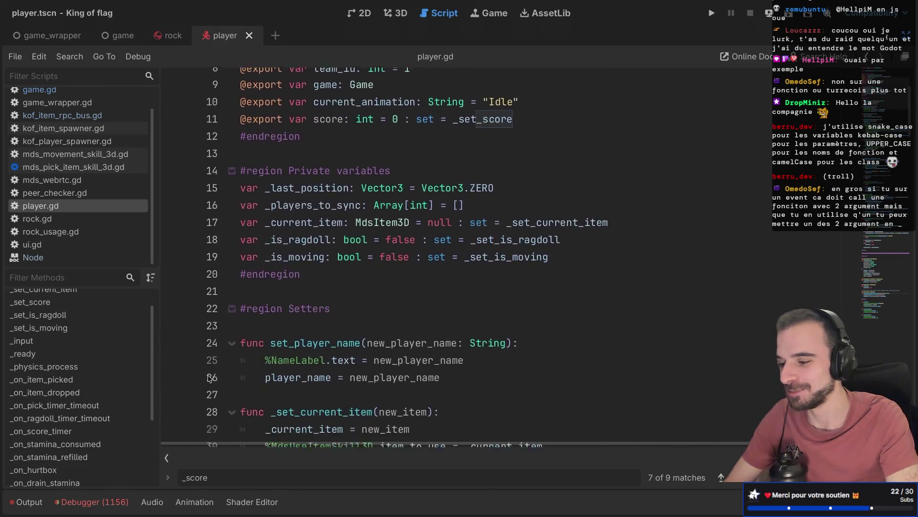
scroll(351, 211, "down", 1)
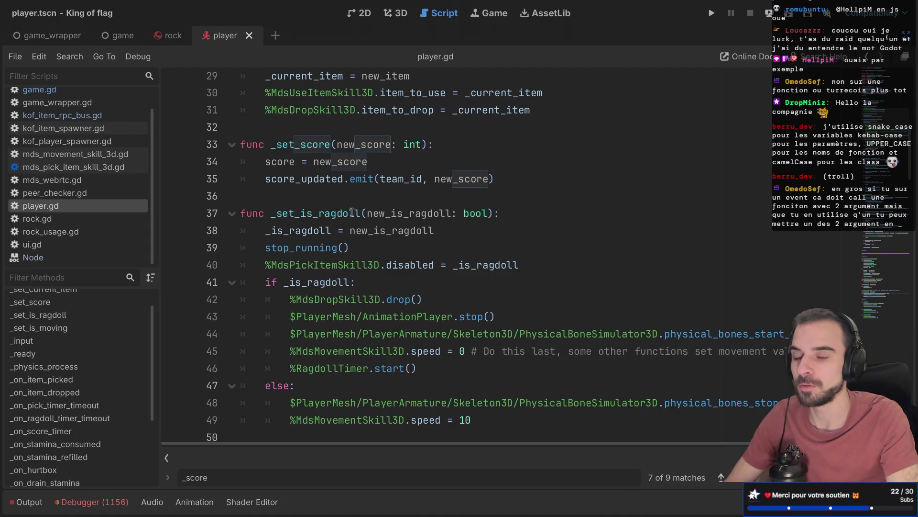
scroll(352, 212, "down", 2)
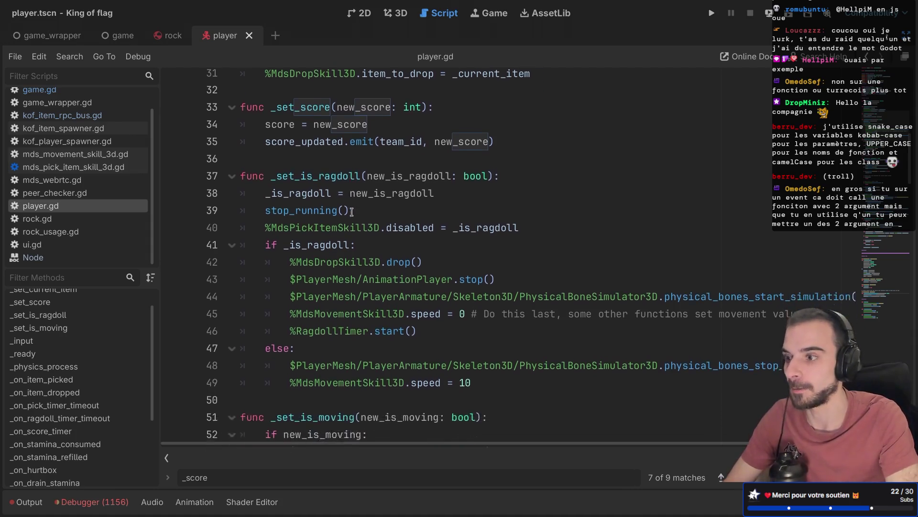
scroll(351, 212, "down", 2)
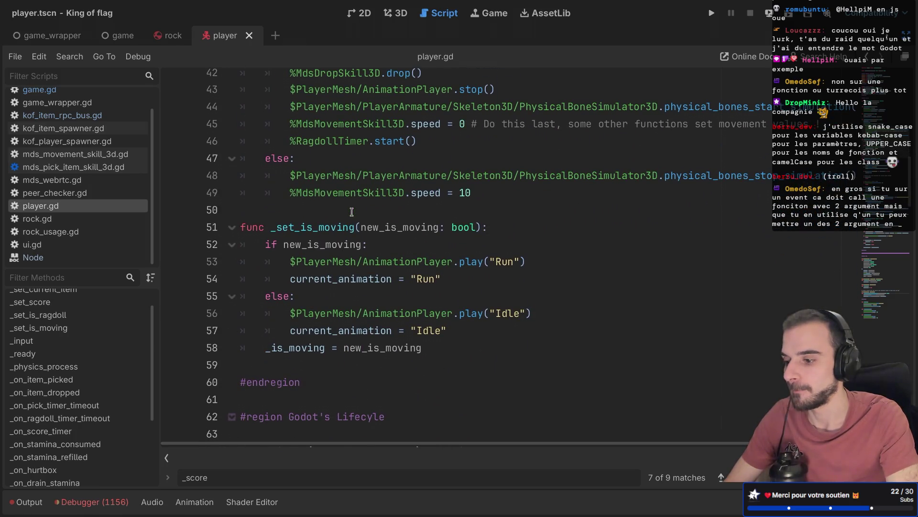
scroll(352, 212, "down", 6)
scroll(351, 212, "up", 2)
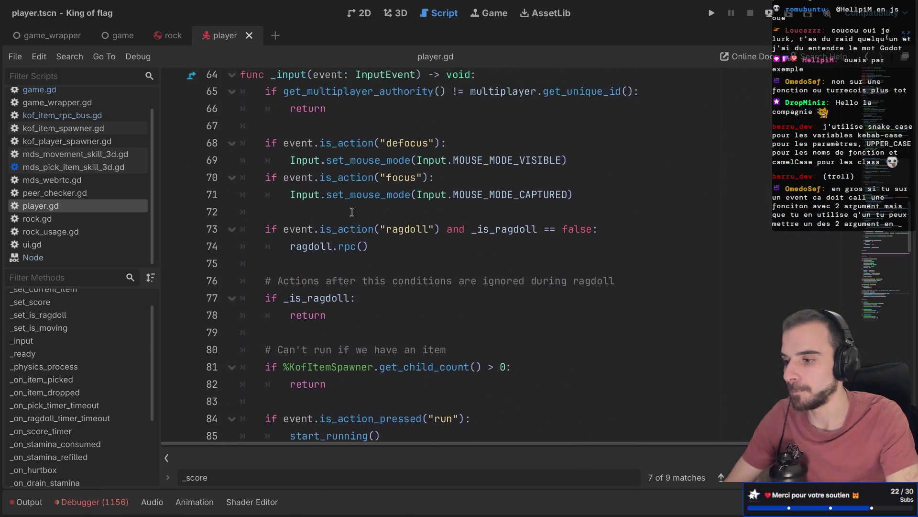
scroll(351, 212, "down", 1)
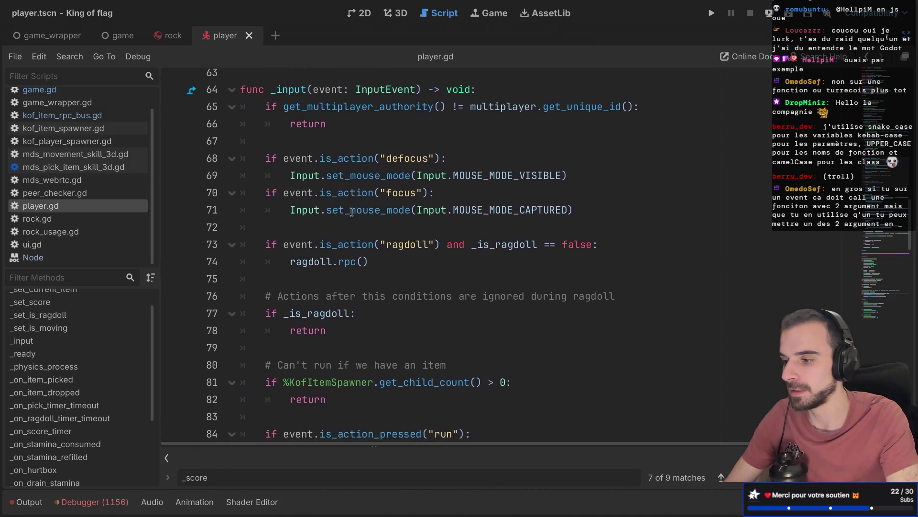
left_click(232, 86)
left_click(231, 121)
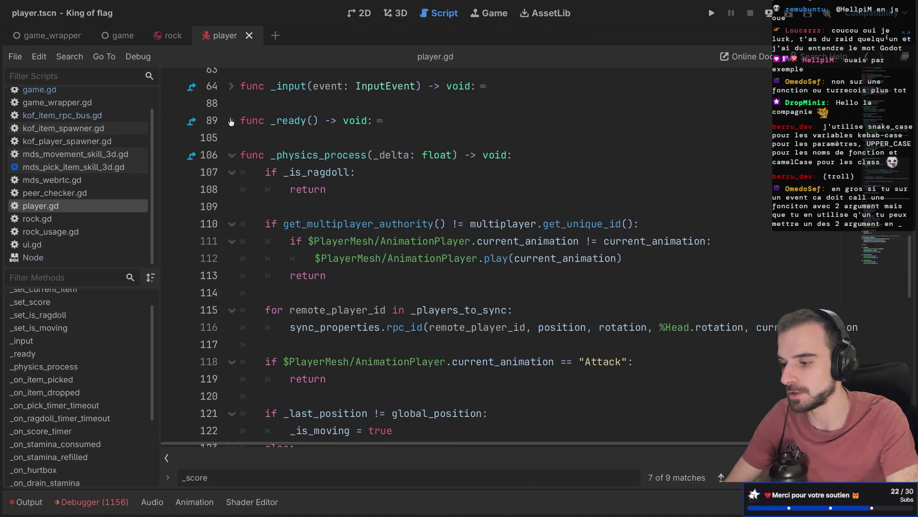
scroll(308, 230, "down", 4)
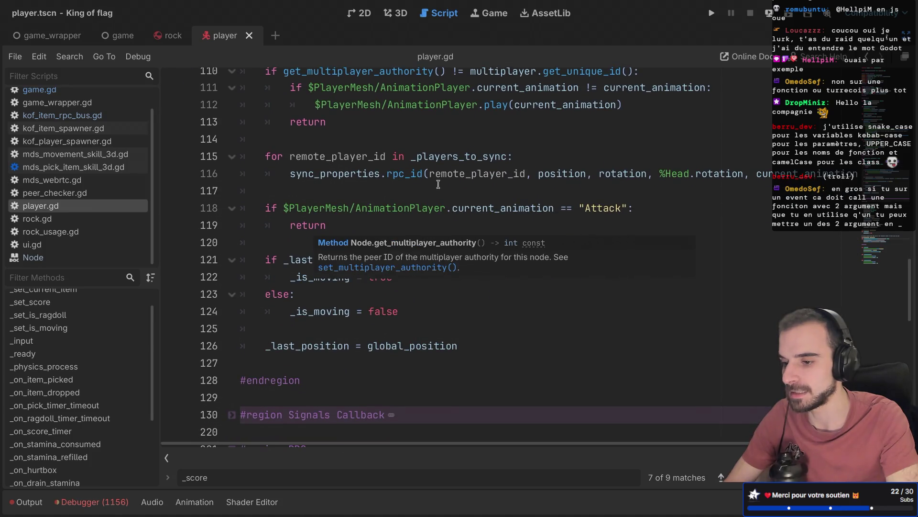
scroll(662, 166, "up", 1)
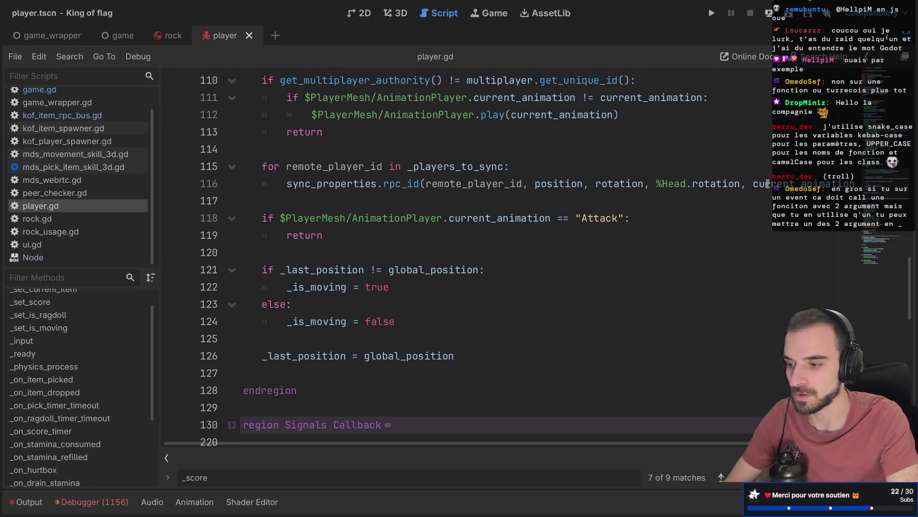
- Put remote_player_id, position and rotation from sync_properties.rpc_id each on separate lines
left_click(425, 184)
key("Return")
left_click(421, 201)
key("BackSpace")
key("Return")
left_click(428, 217)
key("BackSpace")
key("Return")
left_click(374, 219)
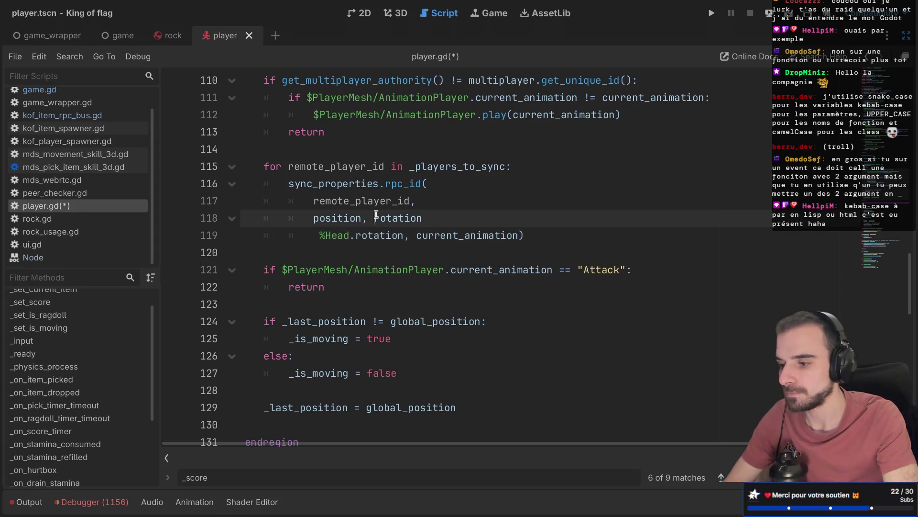
key("Return")
scroll(377, 231, "up", 1)
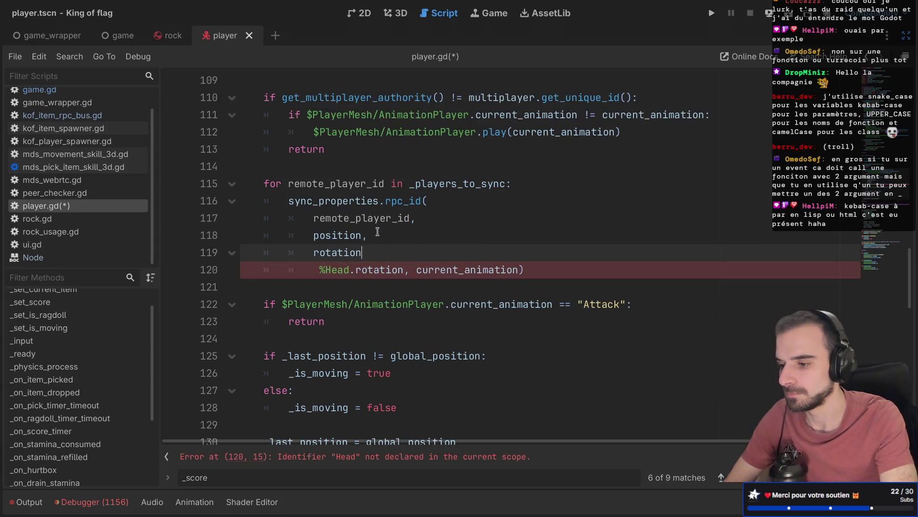
type(",")
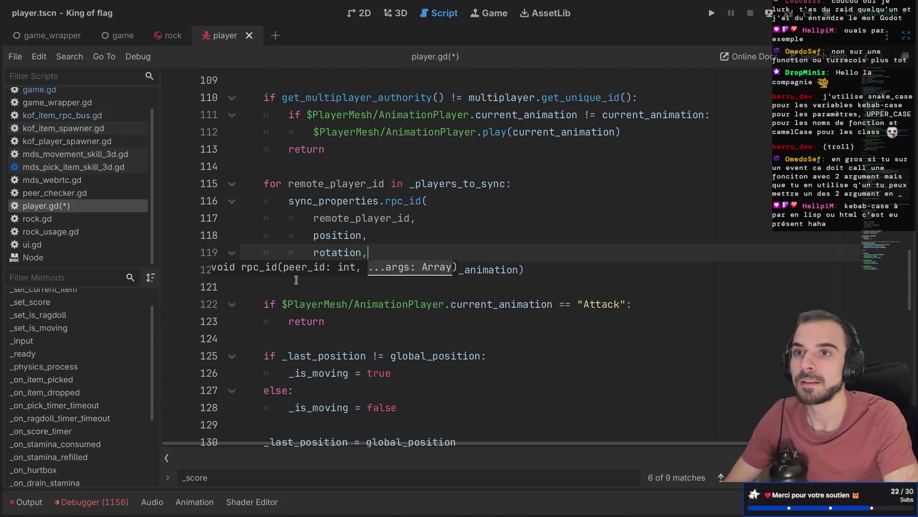
- Move current_animation and the closing bracket onto their own lines, aligned with the call
left_click(306, 270)
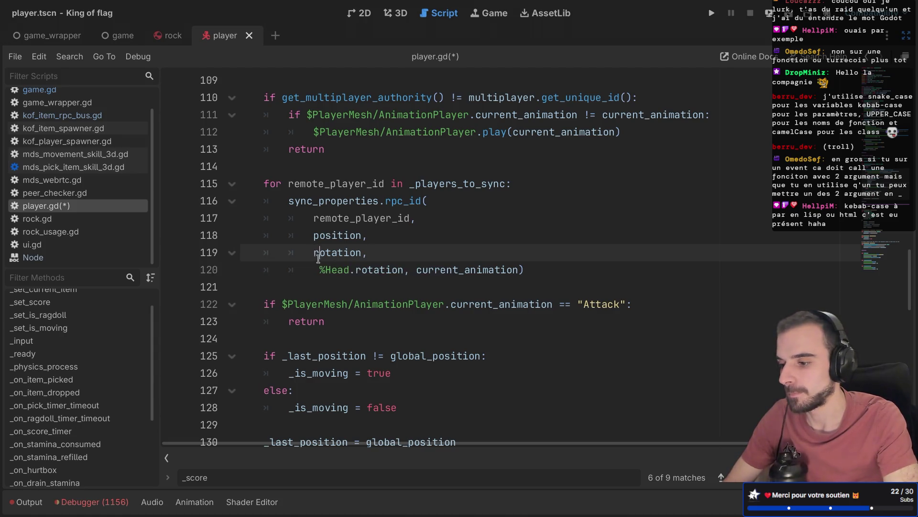
left_click(410, 271)
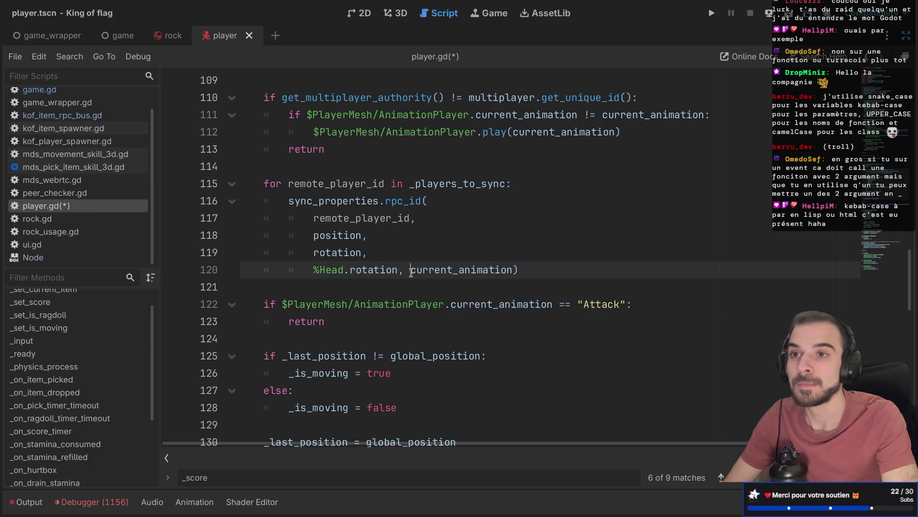
key("Return")
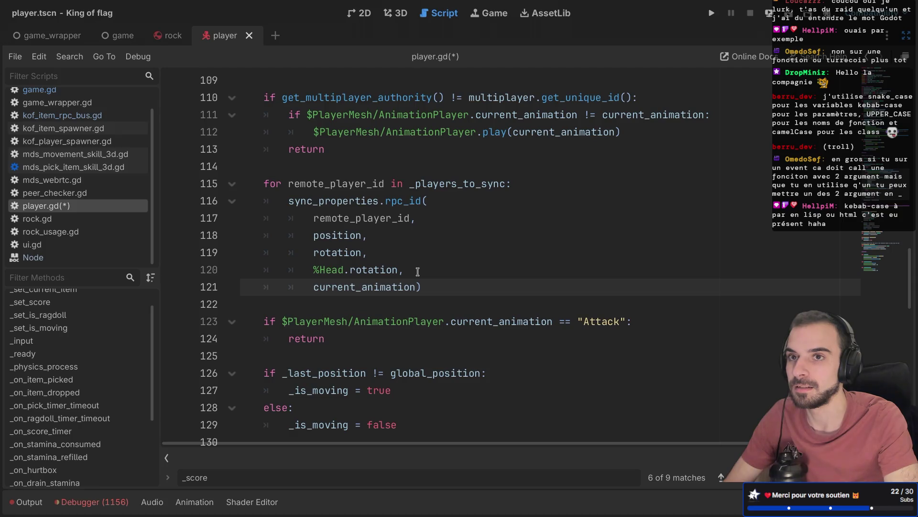
left_click(417, 287)
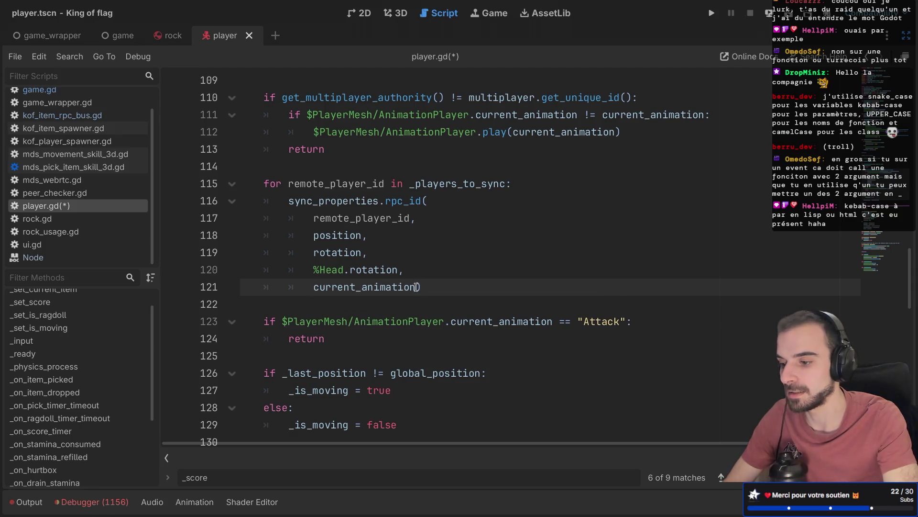
key("Return")
key("BackSpace")
- Add score as the last rpc_id argument after current_animation and save player.gd
left_click(437, 287)
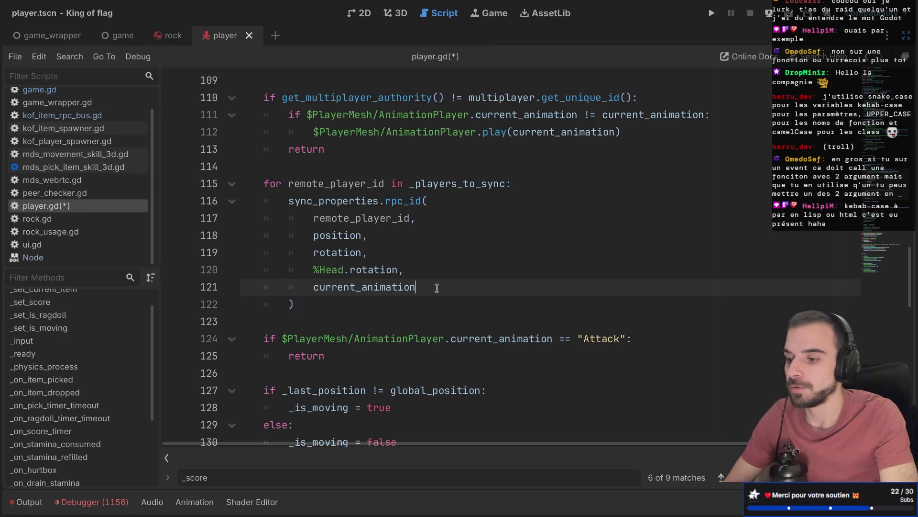
type(",")
key("Return")
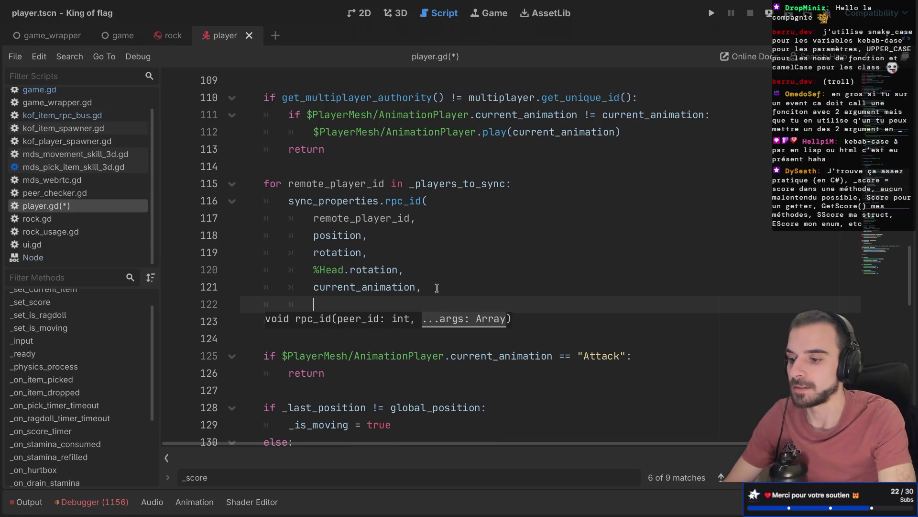
type("ore")
key("ctrl+s")
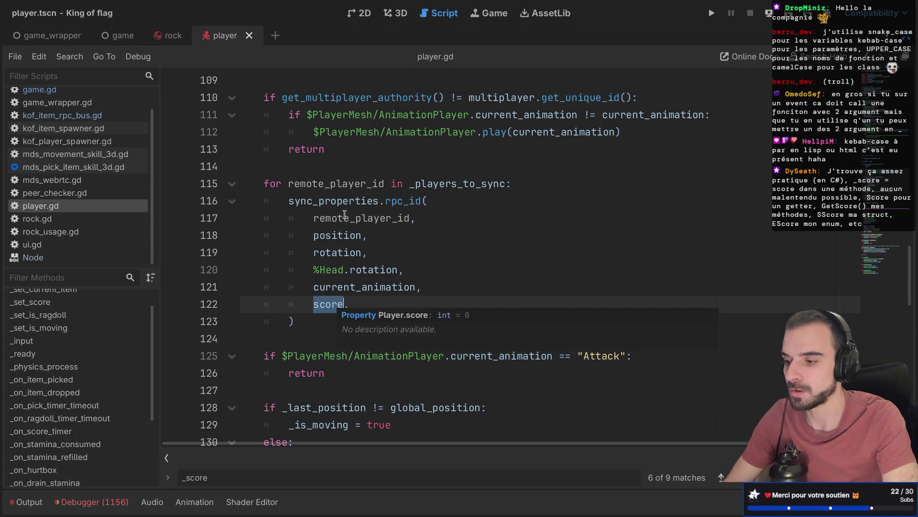
scroll(335, 211, "up", 3)
left_click(274, 158)
- Select the authority check in _physics_process and open the Node docs for get_multiplayer_authority
double_click(274, 159)
scroll(274, 160, "down", 2)
mouse_move(266, 160)
left_mouse_down()
mouse_move(476, 177)
mouse_move(509, 194)
left_mouse_up()
mouse_move(509, 191)
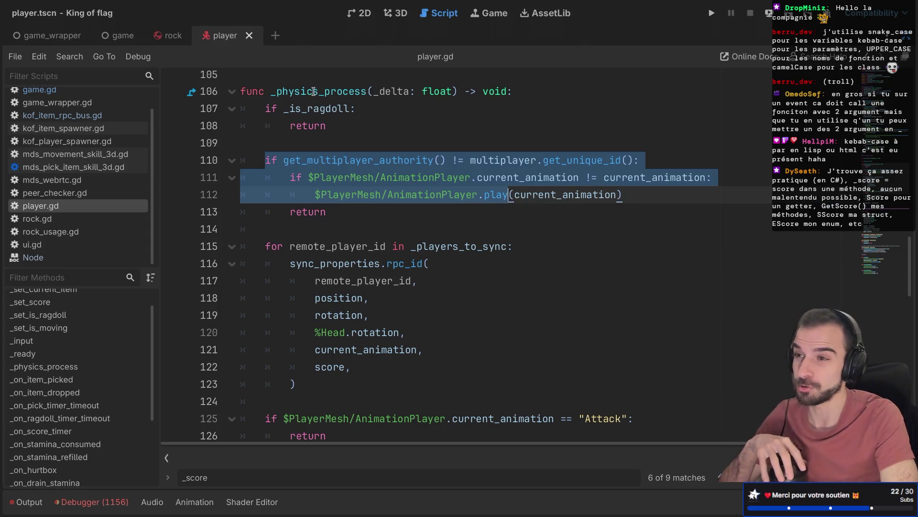
mouse_move(333, 106)
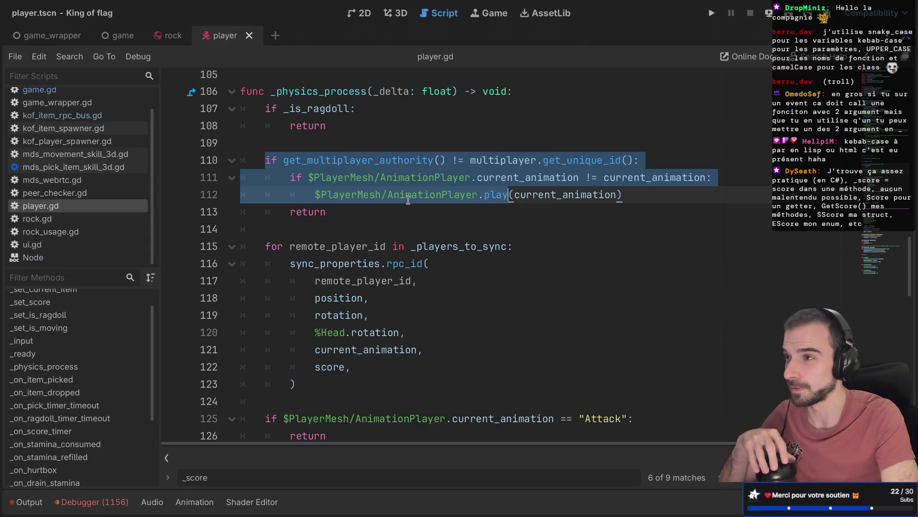
mouse_move(357, 169)
left_click(410, 182)
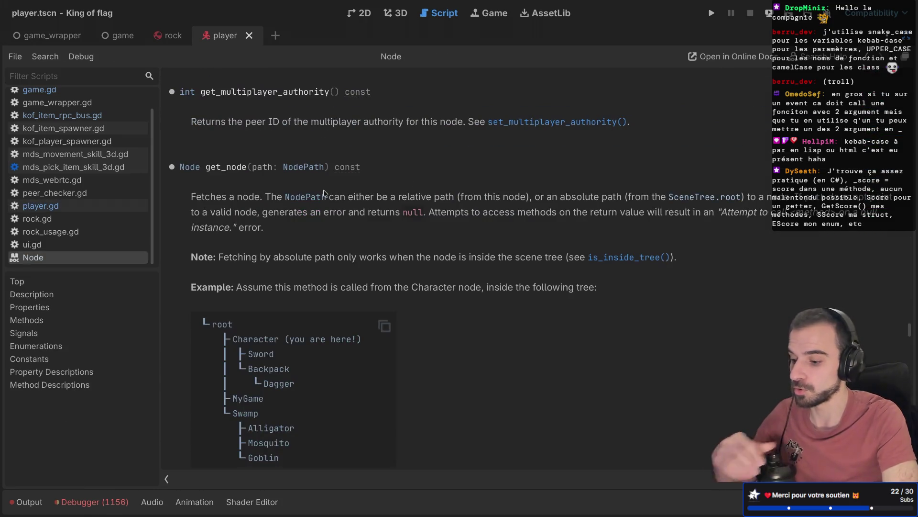
key("alt+Left")
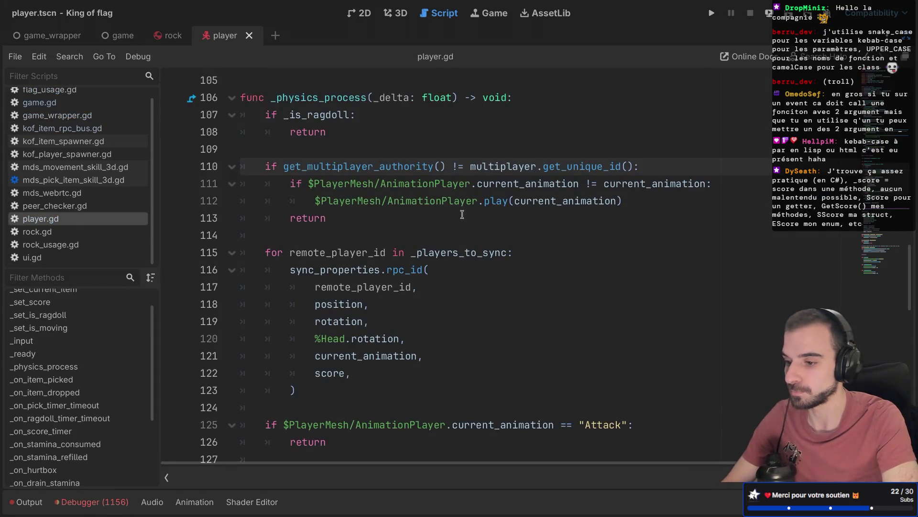
left_click_drag(447, 185, 609, 186)
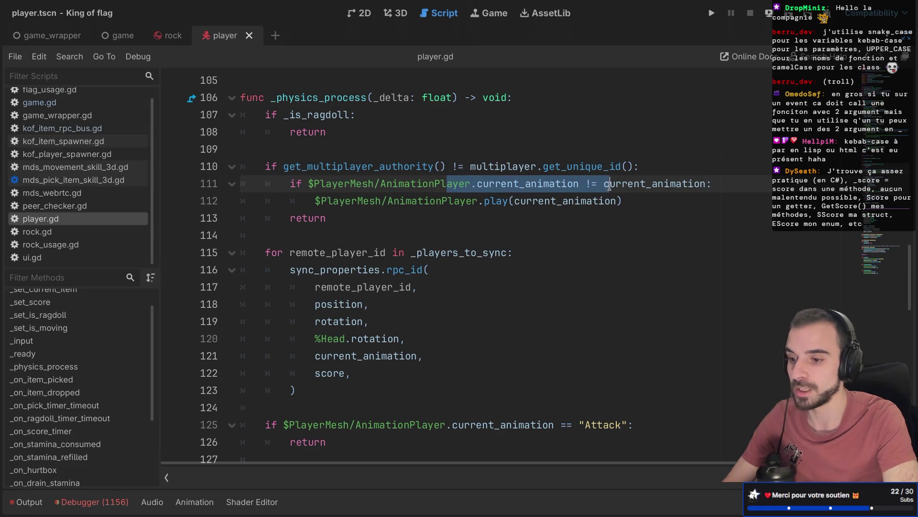
left_click_drag(480, 202, 557, 203)
left_click_drag(412, 226, 271, 220)
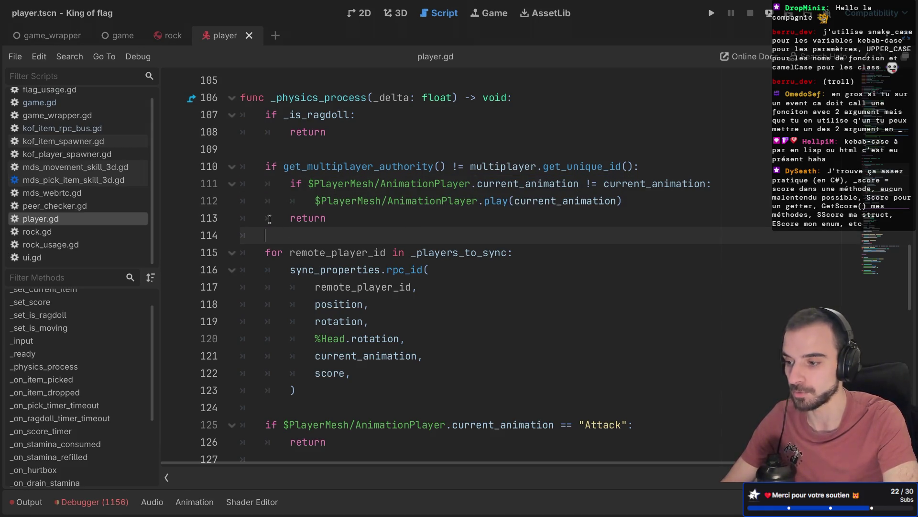
scroll(324, 257, "down", 2)
mouse_move(250, 167)
left_mouse_down()
mouse_move(386, 324)
mouse_move(373, 299)
mouse_move(380, 313)
left_mouse_up()
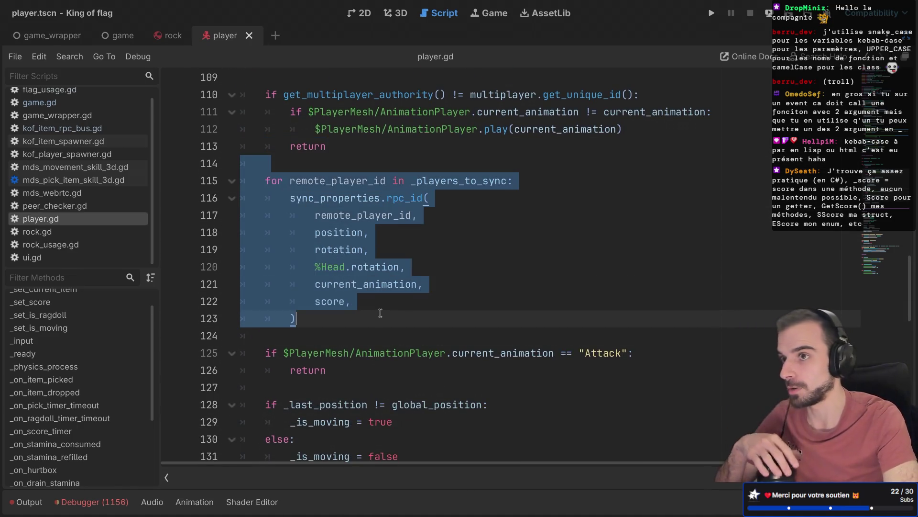
scroll(380, 312, "down", 2)
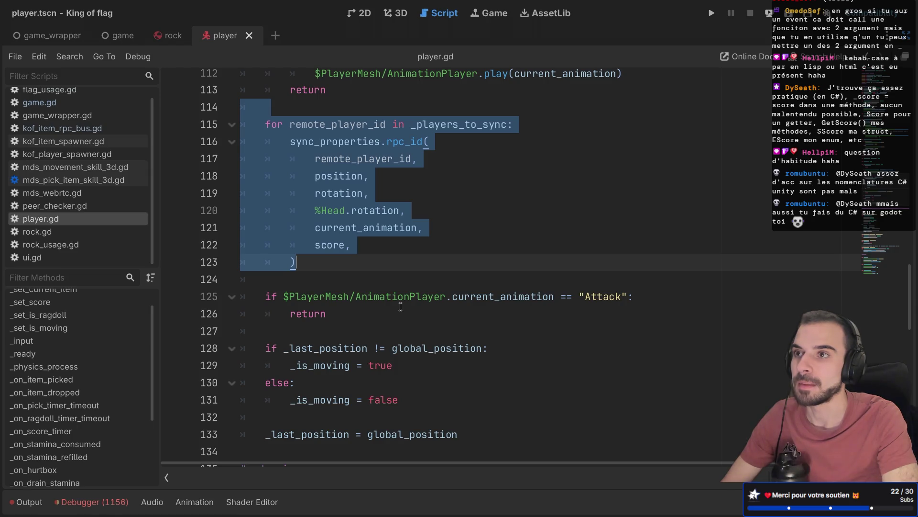
left_click(371, 254)
scroll(372, 254, "up", 1)
scroll(371, 254, "down", 2)
scroll(371, 254, "down", 1)
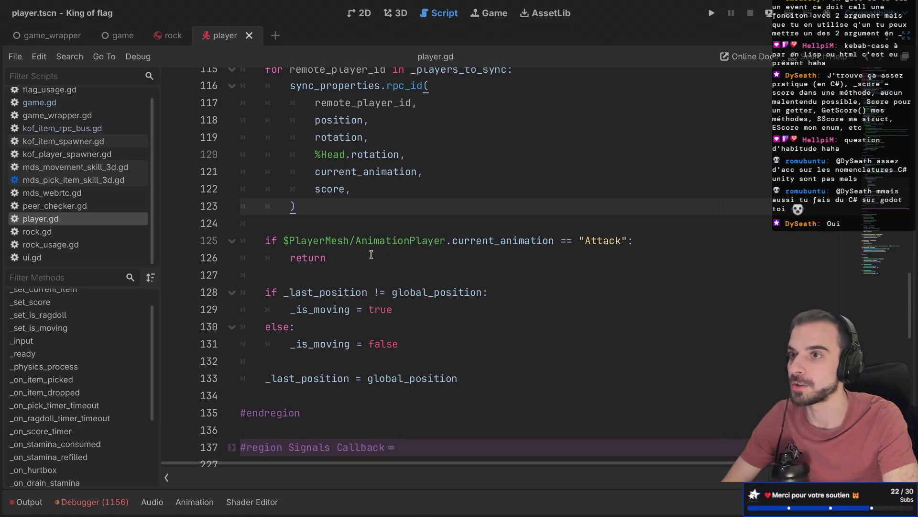
scroll(371, 254, "down", 1)
scroll(371, 254, "up", 1)
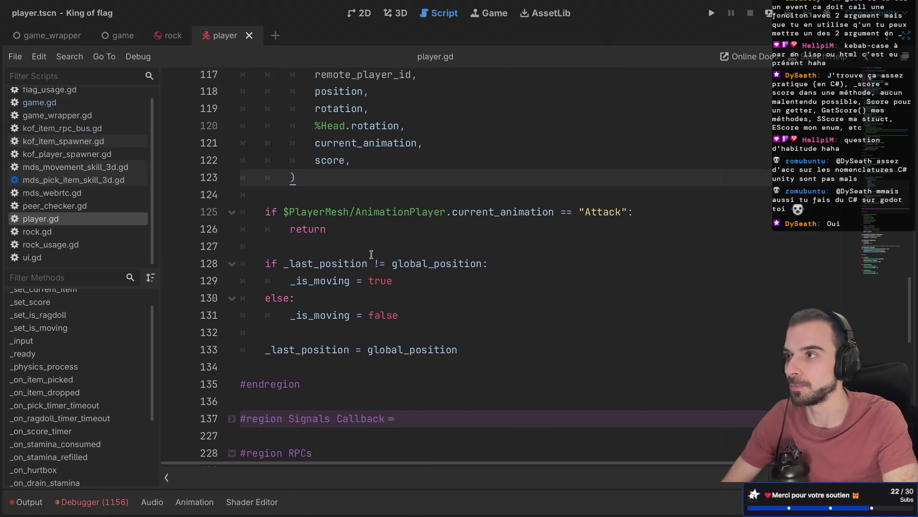
scroll(371, 254, "up", 1)
scroll(371, 254, "right", 1)
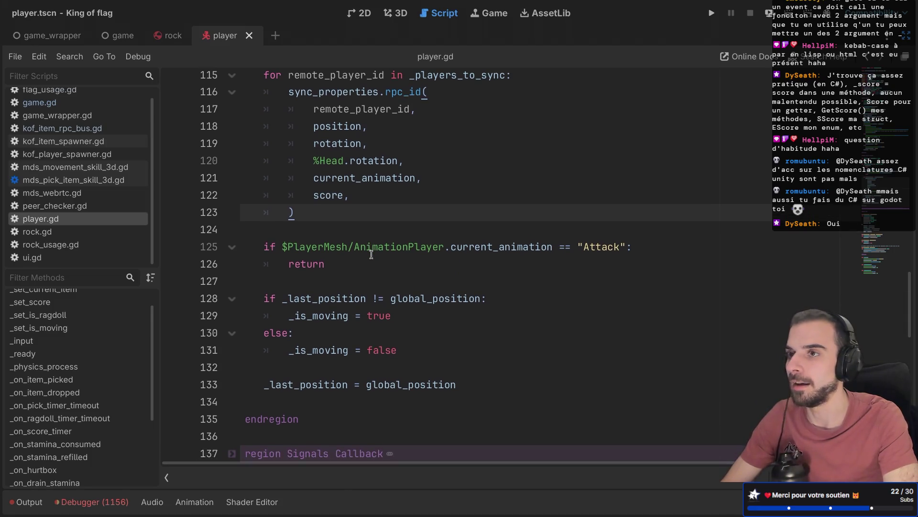
scroll(371, 254, "up", 2)
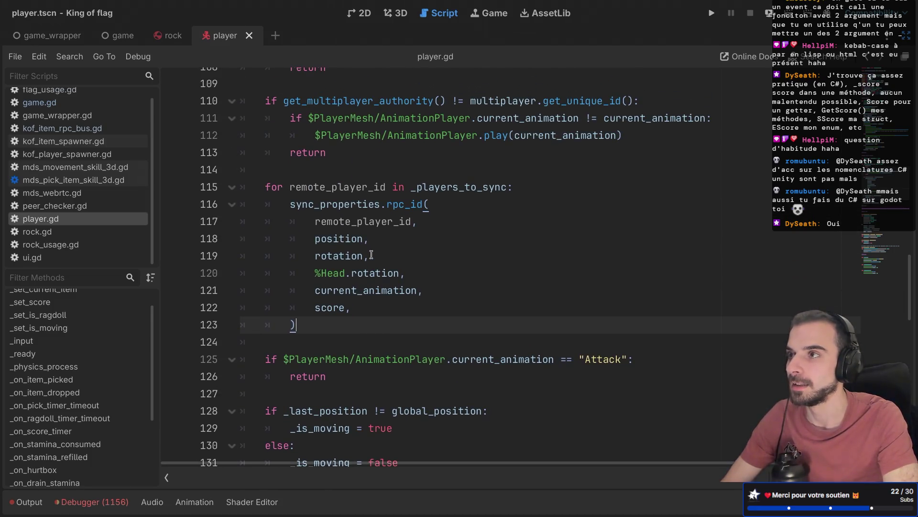
scroll(371, 254, "up", 3)
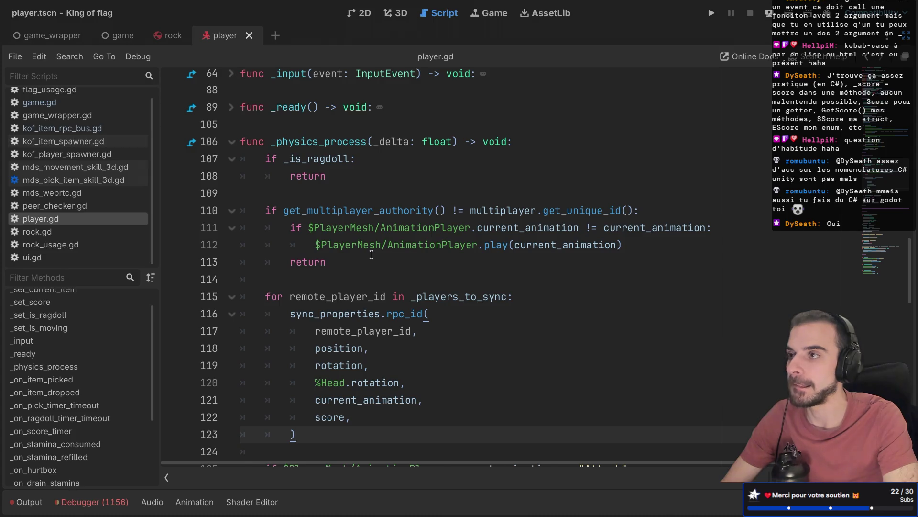
scroll(371, 254, "down", 1)
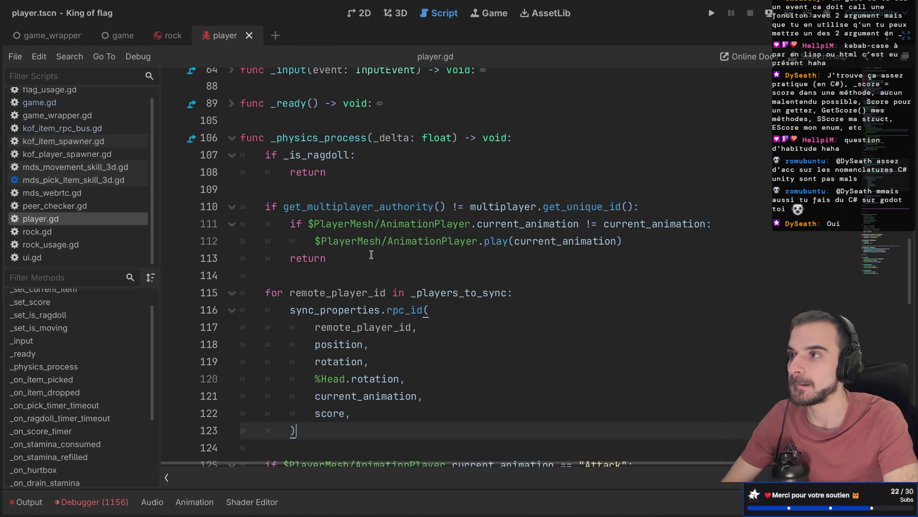
- Run the game to test it, then return to the editor with its side panels shown
left_click(712, 13)
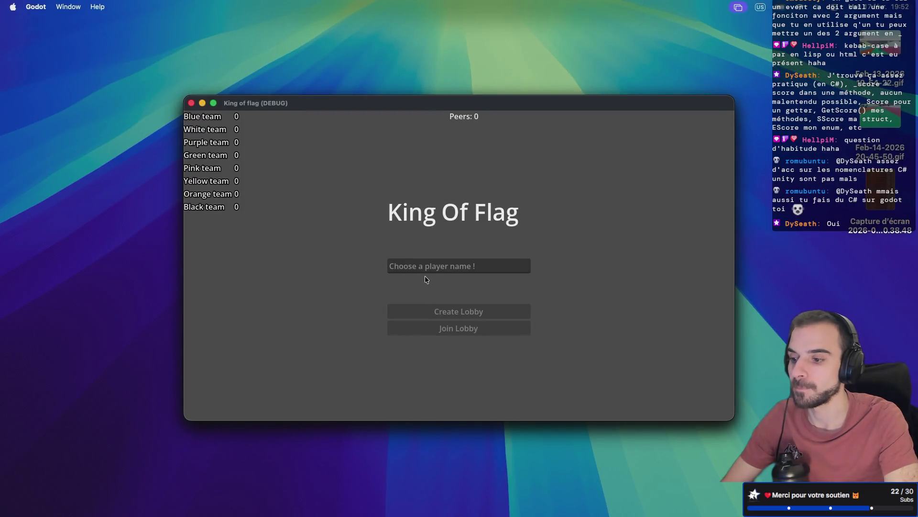
left_click(421, 266)
key("ctrl+Right")
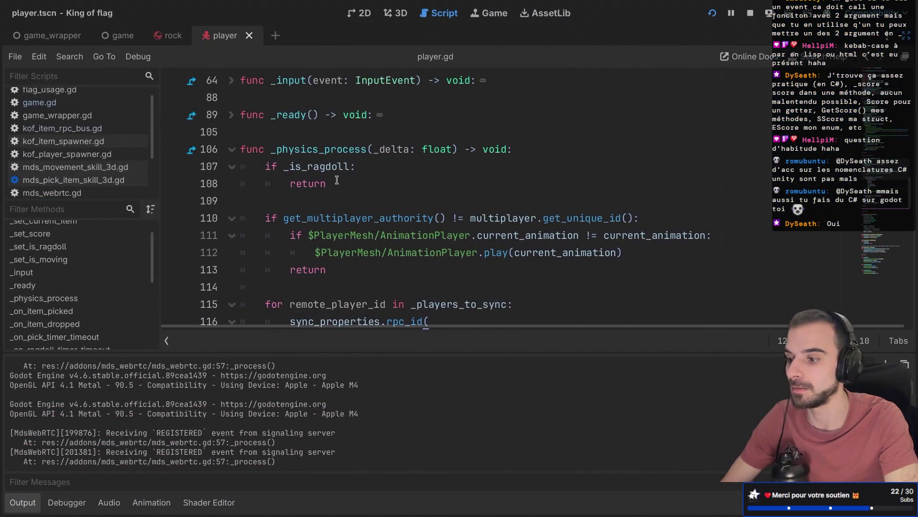
key("ctrl+super+d")
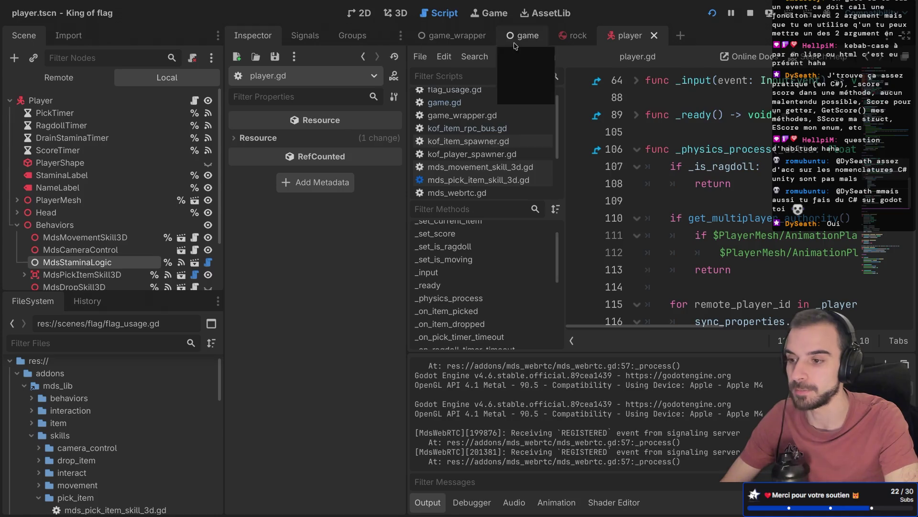
- In the game_wrapper scene, collapse the Buttons, Layout and MainMenu nodes
left_click(526, 36)
left_click(454, 35)
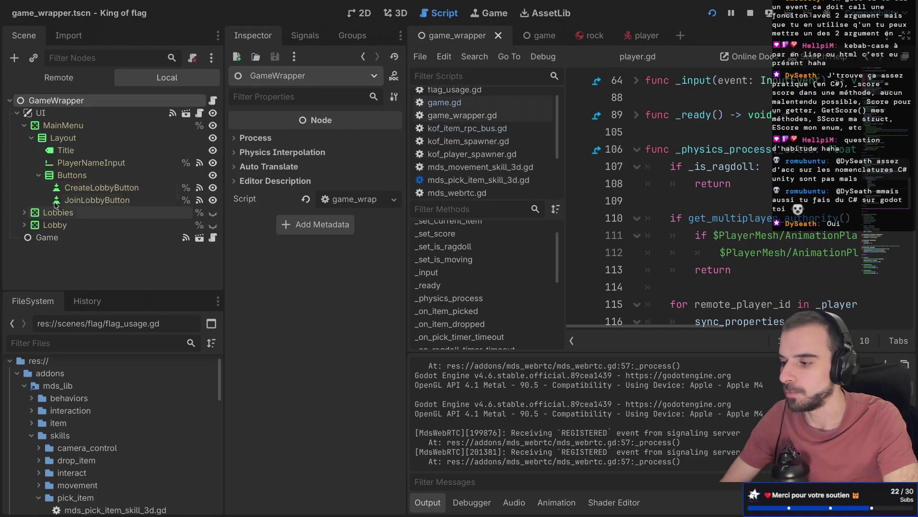
left_click(39, 175)
left_click(31, 138)
left_click(23, 126)
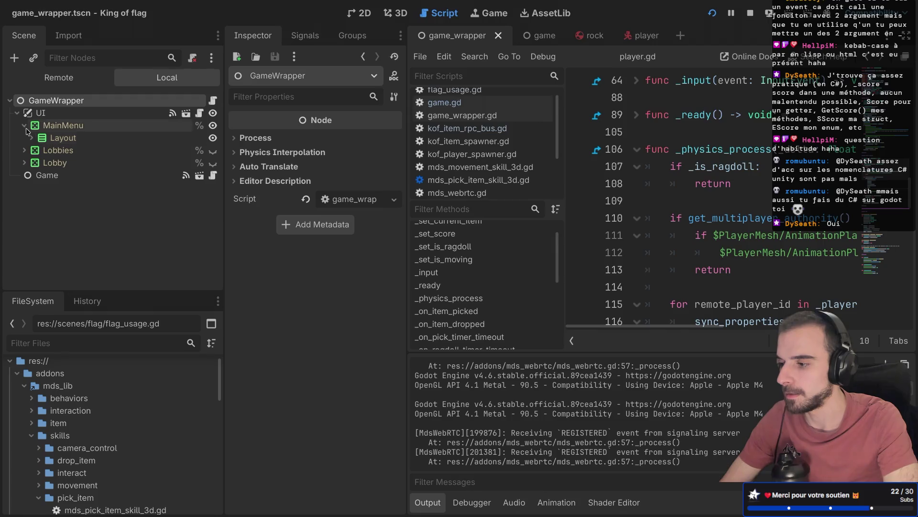
- In game.tscn, hide the Scores node and open the game.gd script
left_click(540, 35)
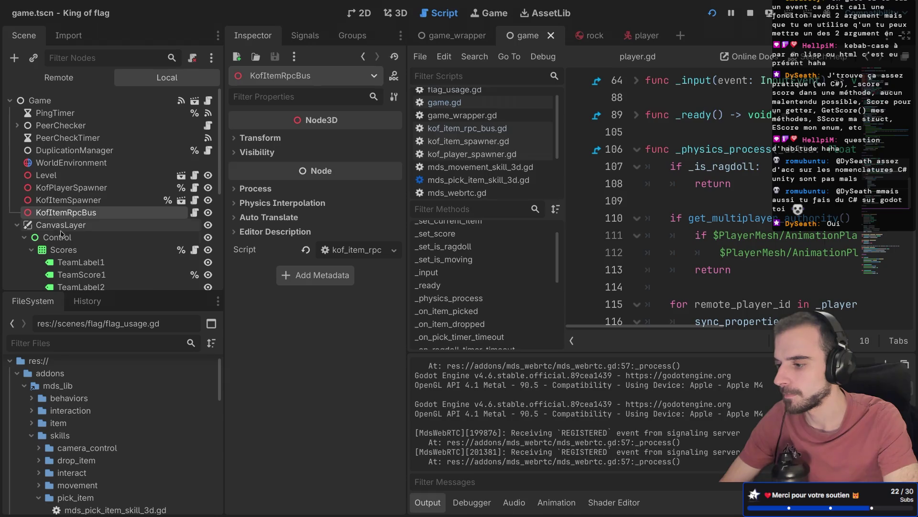
left_click(207, 250)
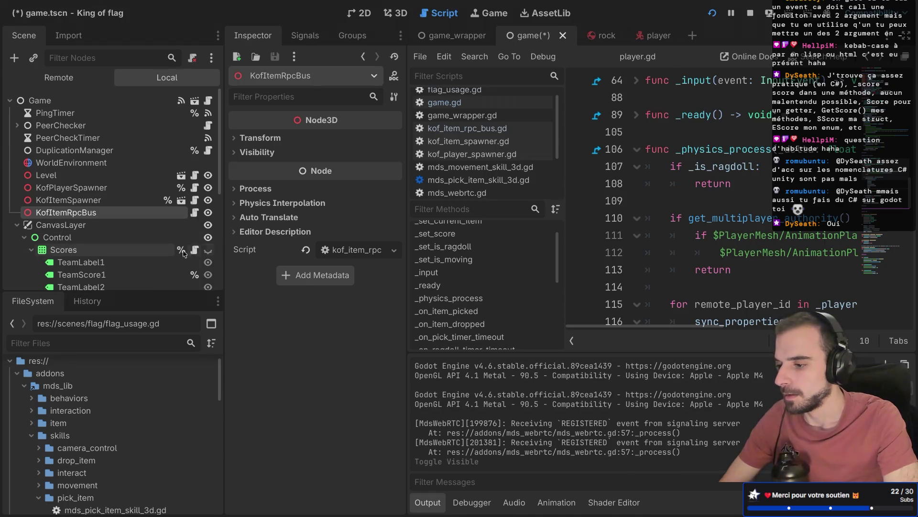
left_click(32, 250)
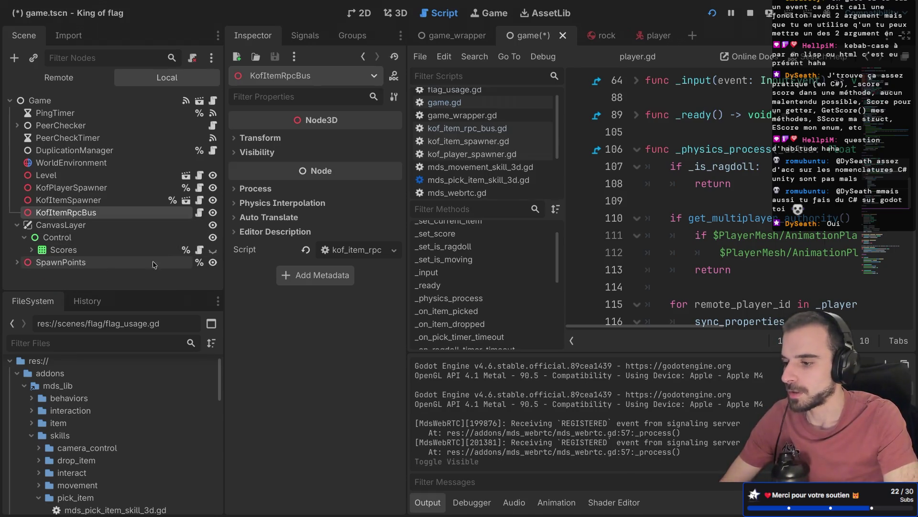
left_click(213, 250)
left_click(212, 250)
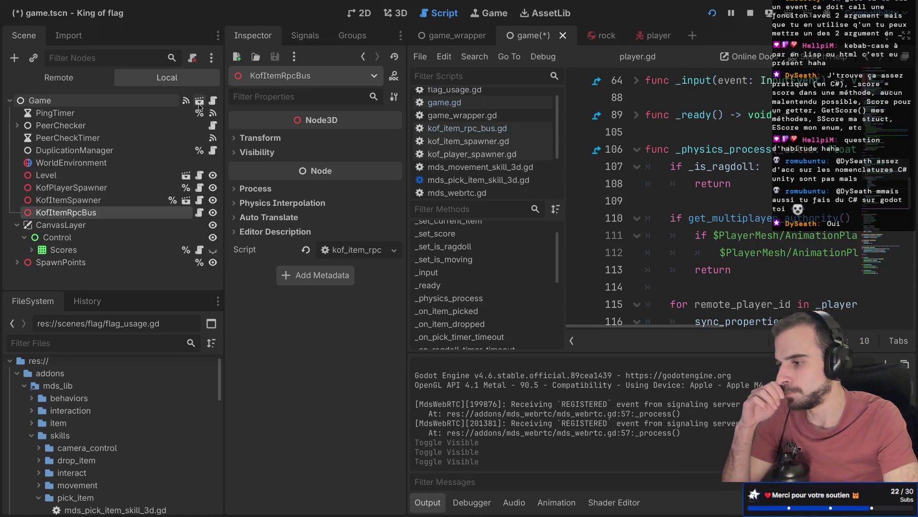
left_click(216, 104)
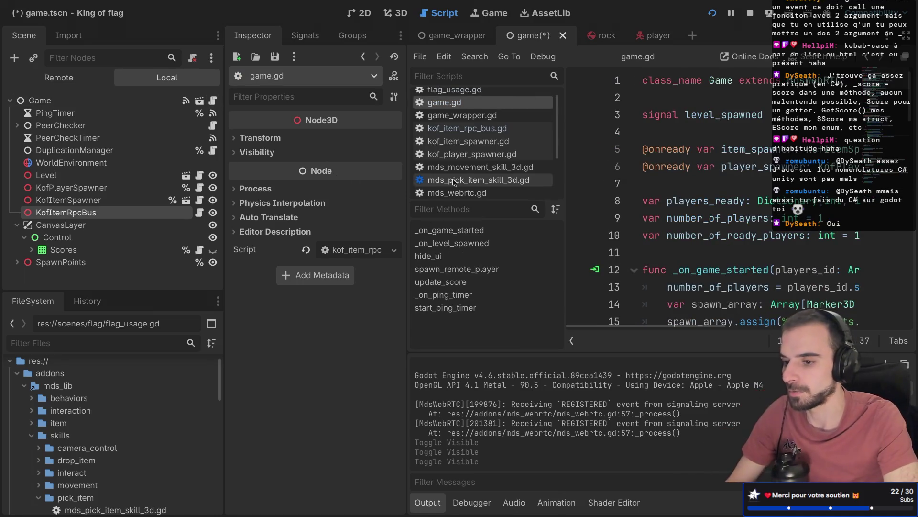
- Insert an empty line after hide_ui.rpc() at the end of _on_game_started in game.gd
key("ctrl+super+d")
scroll(333, 221, "down", 4)
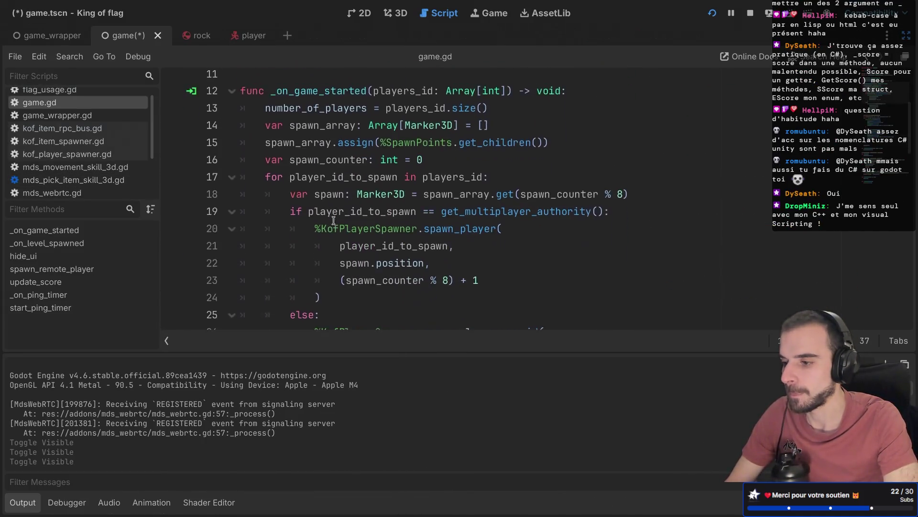
scroll(333, 220, "up", 1)
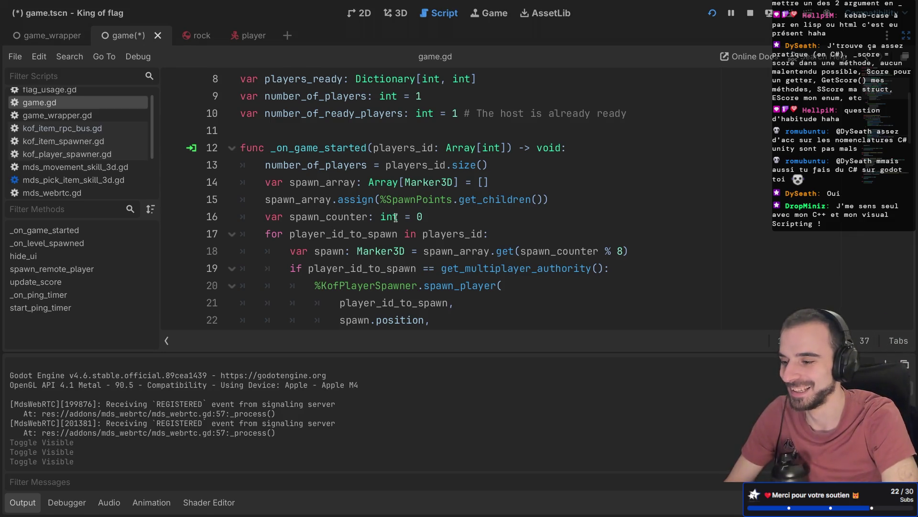
scroll(396, 218, "down", 5)
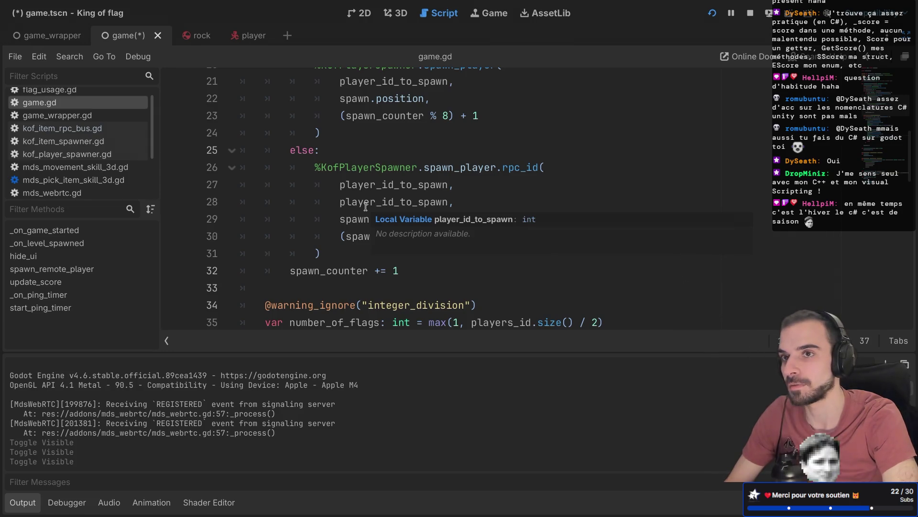
scroll(369, 204, "down", 3)
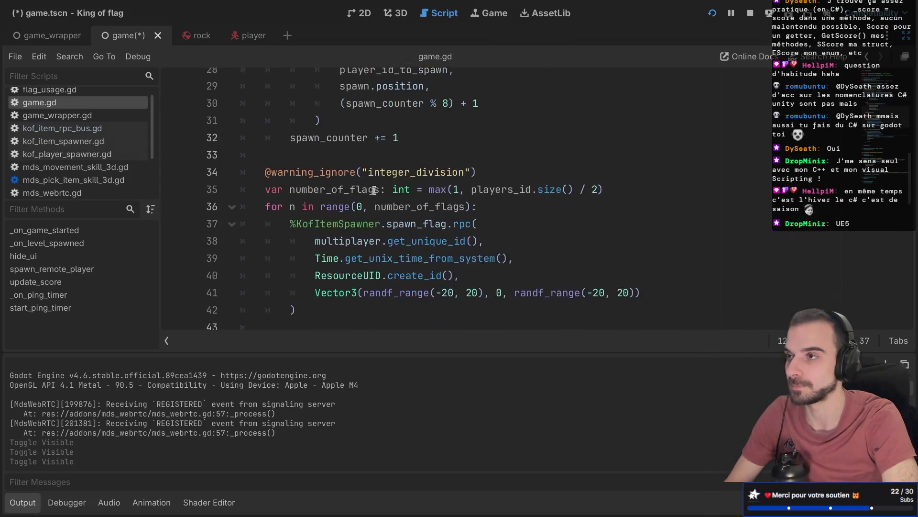
scroll(374, 190, "up", 6)
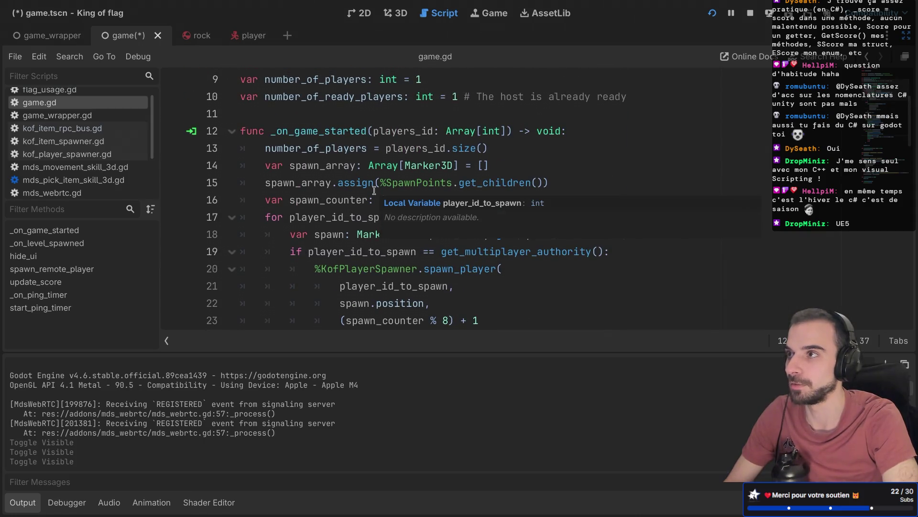
scroll(374, 190, "down", 2)
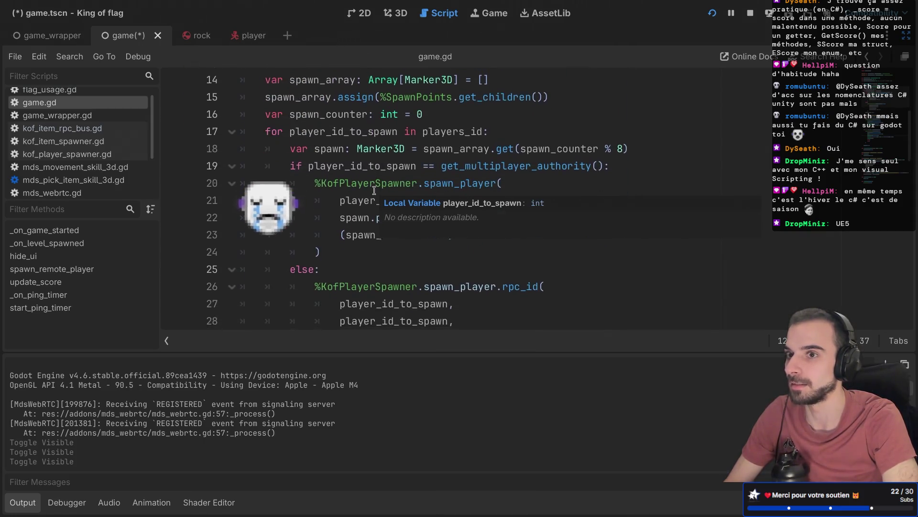
scroll(374, 189, "down", 4)
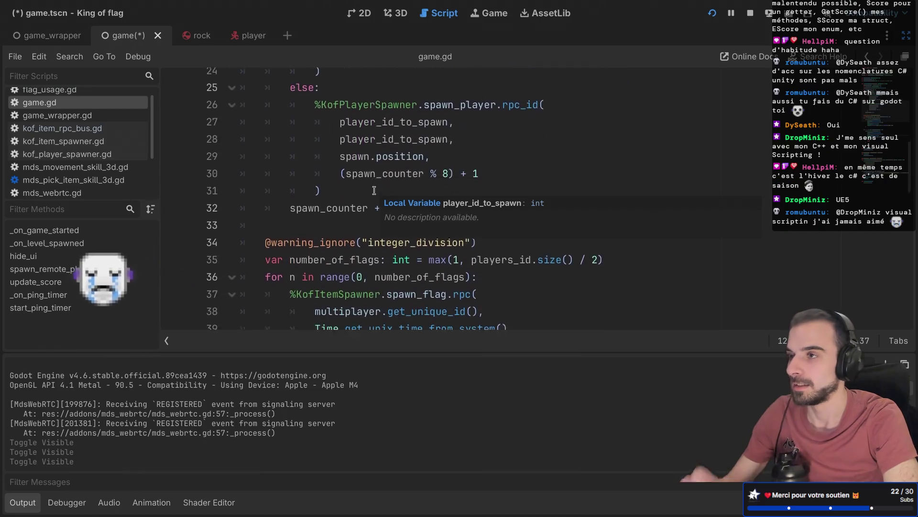
scroll(374, 190, "down", 6)
left_click(352, 246)
key("Return")
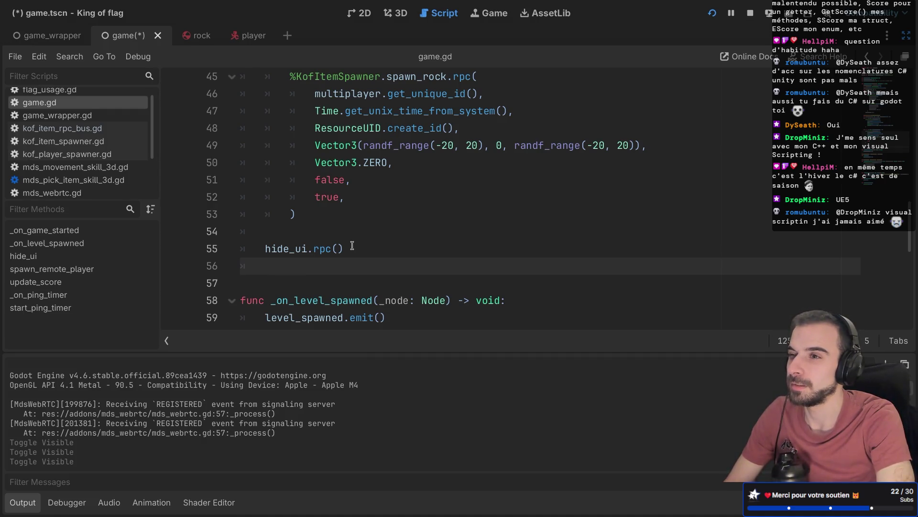
key("ctrl+super+d")
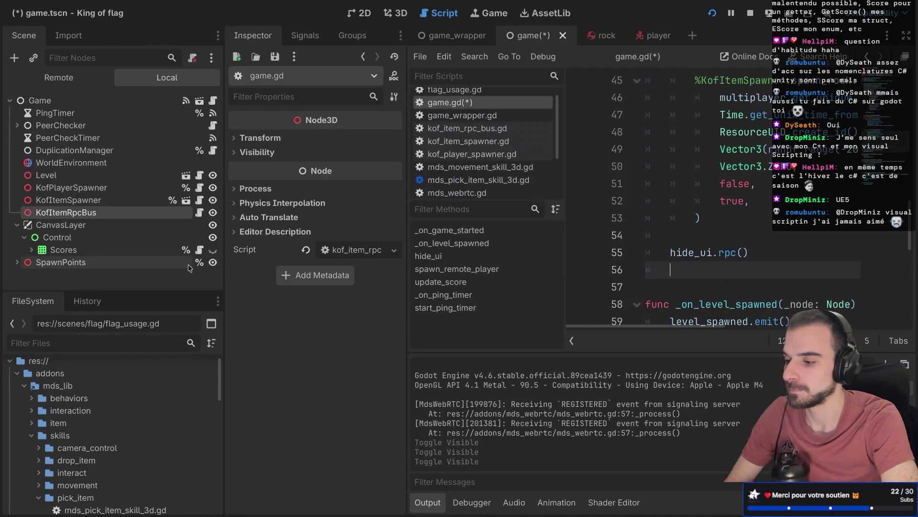
- Write %Scores.visible = true on the new line after hide_ui.rpc() and save
key("ctrl+super+d")
type("%Scor")
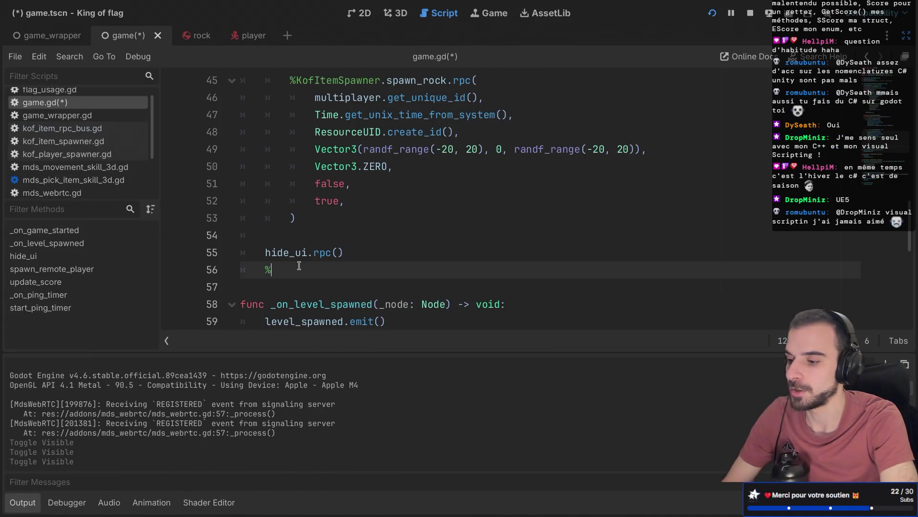
type("e")
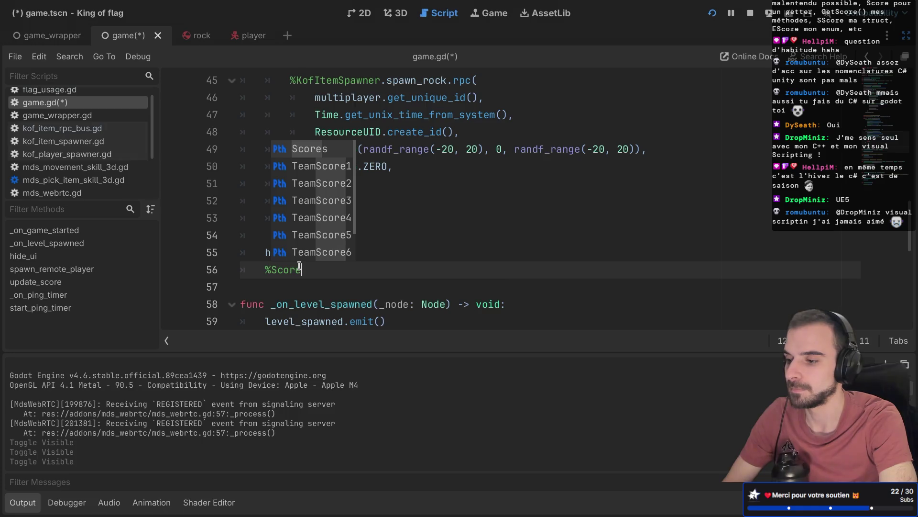
key("Return")
key("BackSpace")
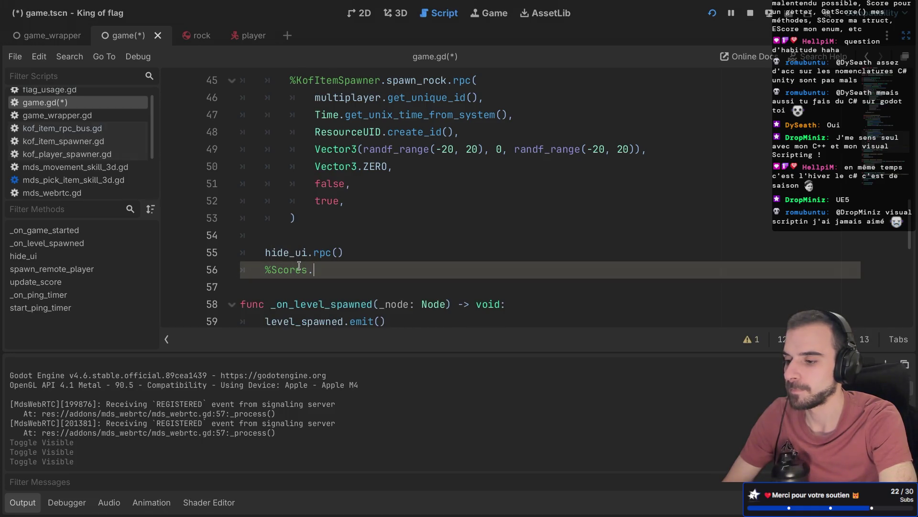
type(".vi")
key("Down")
key("Down")
key("Return")
type("true")
key("ctrl+s")
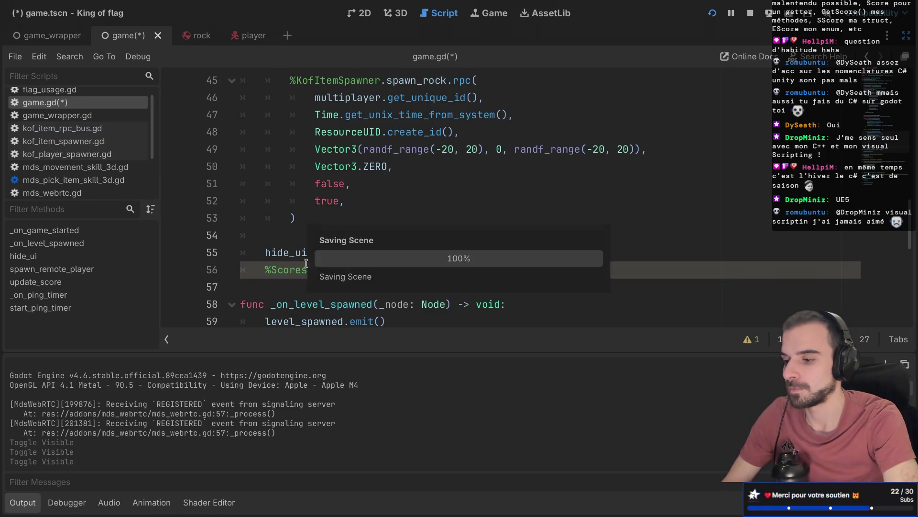
- Copy the %Scores.visible line and paste it below line 59
left_click_drag(412, 271, 404, 253)
scroll(404, 253, "down", 3)
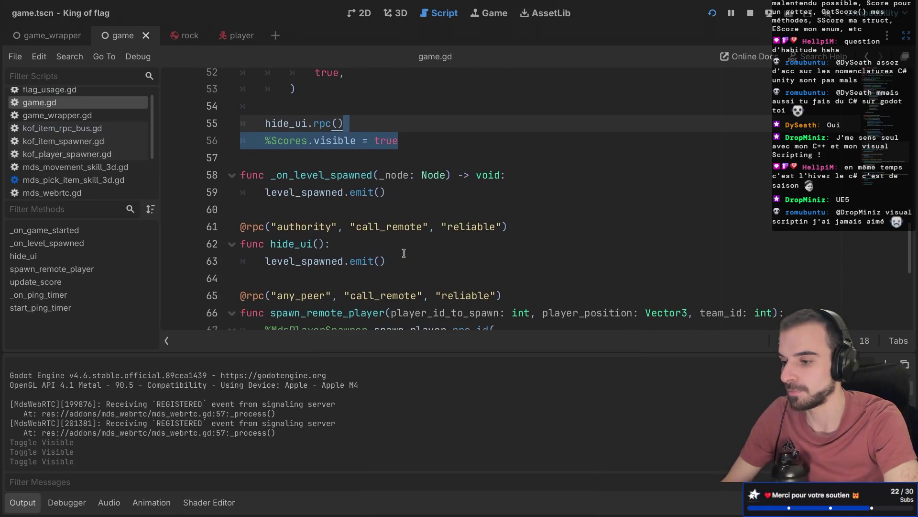
key("ctrl+c")
left_click(402, 198)
key("ctrl+v")
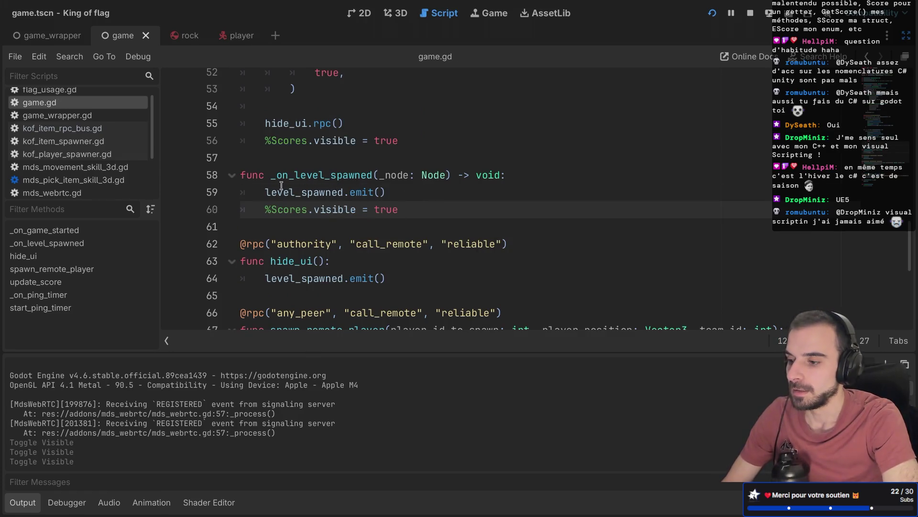
- Move %Scores.visible = true from _on_level_spawned into hide_ui after level_spawned.emit(), and save
double_click(310, 176)
scroll(314, 195, "down", 1)
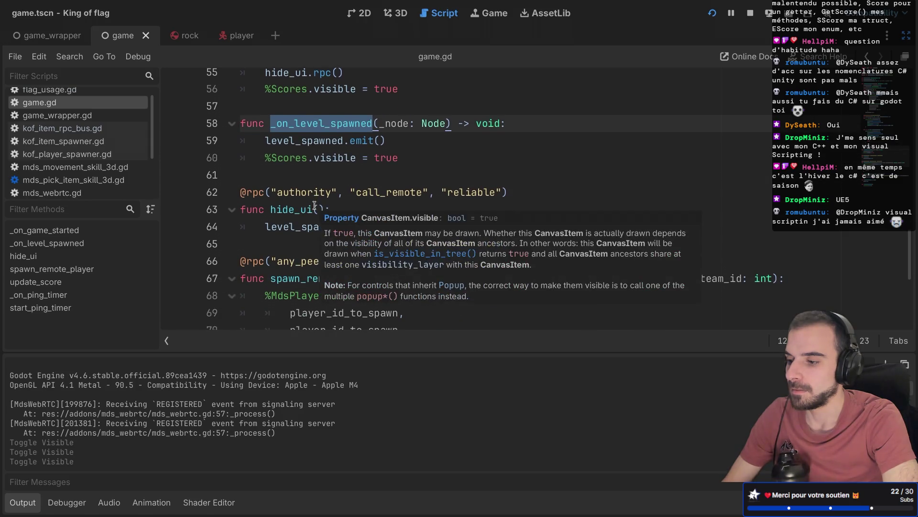
left_click_drag(407, 158, 409, 145)
key("BackSpace")
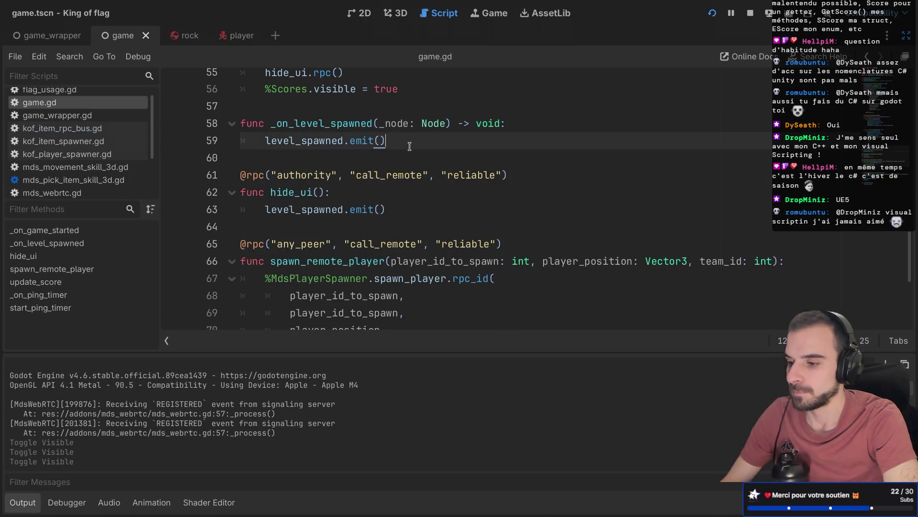
left_click(409, 209)
key("ctrl+v")
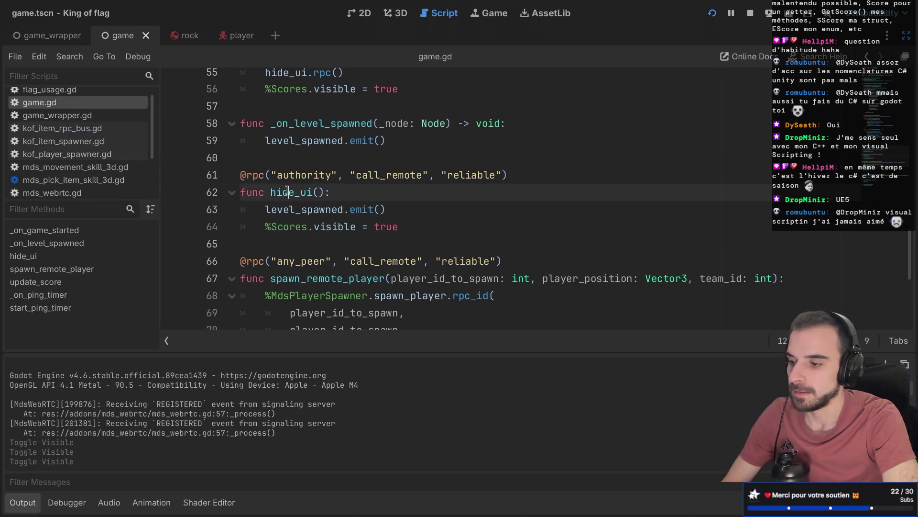
double_click(286, 191)
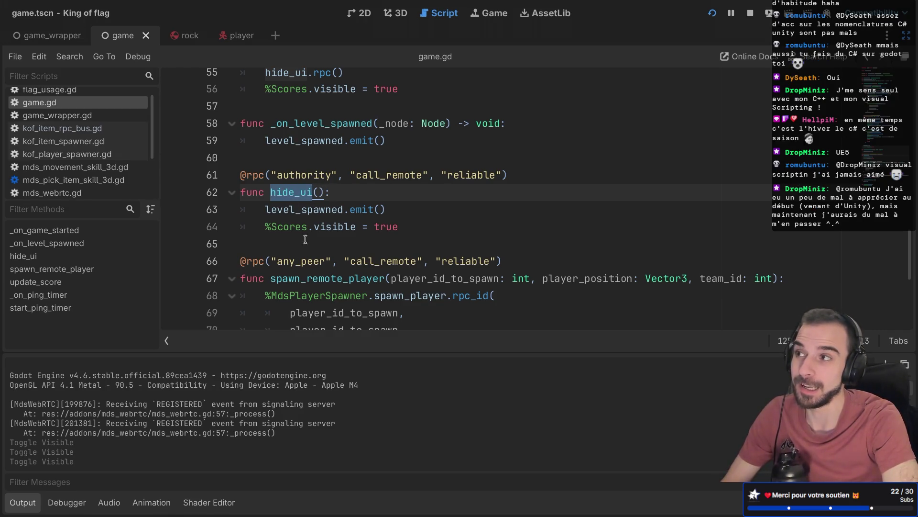
mouse_move(271, 209)
left_mouse_down()
mouse_move(373, 210)
mouse_move(246, 175)
left_mouse_up()
key("ctrl+s")
- Undo the accidental edit, rerun the game and create a lobby as player 1
key("ctrl+z")
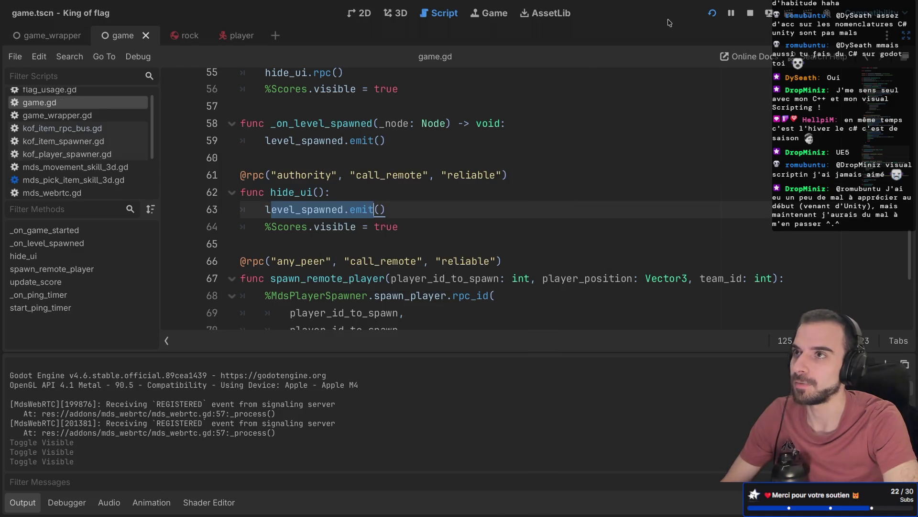
left_click(713, 13)
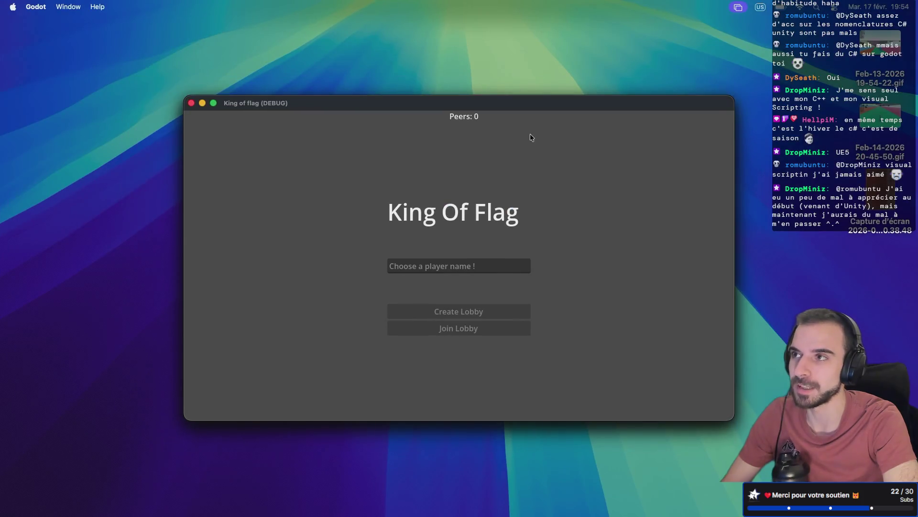
left_click(461, 266)
type("1")
left_click(452, 313)
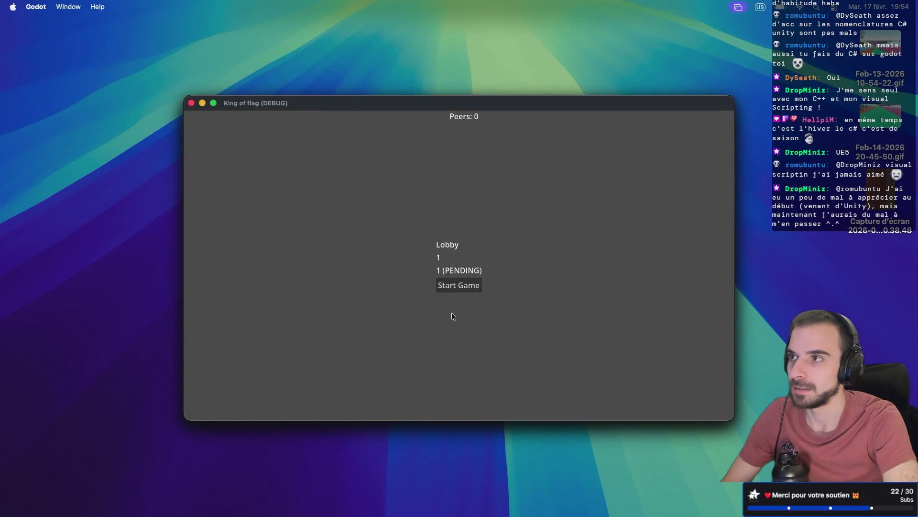
- Join the lobby as player 2 from the second game window
mouse_move(464, 104)
left_mouse_down()
mouse_move(526, 115)
mouse_move(690, 194)
left_mouse_up()
left_click(556, 188)
left_click(449, 265)
type("2")
left_click(437, 328)
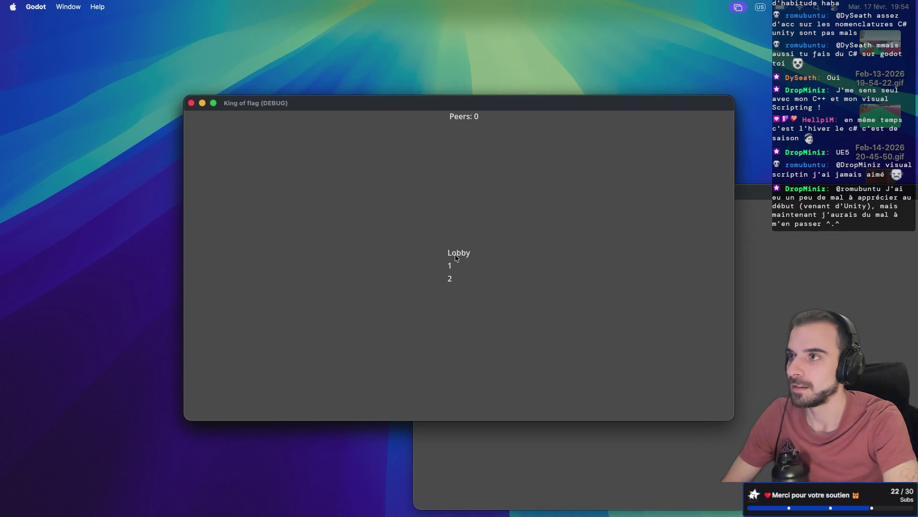
left_click_drag(556, 109, 397, 53)
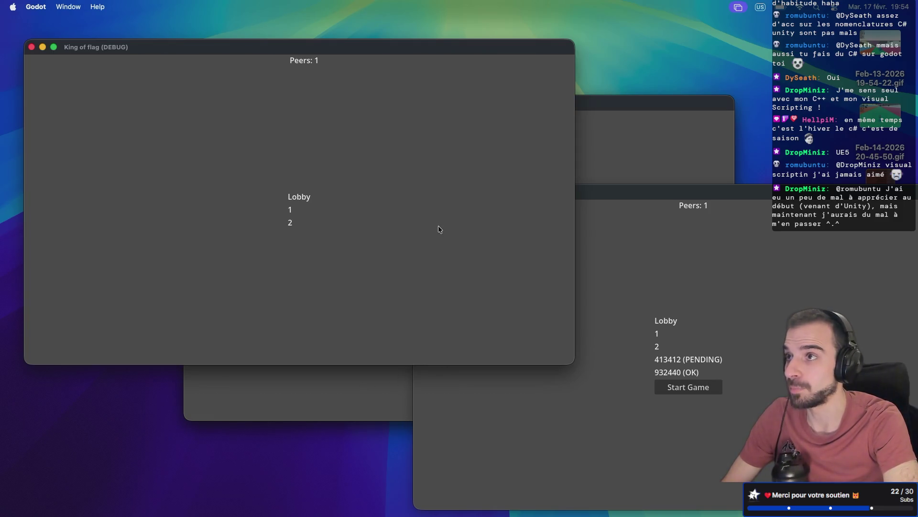
left_click_drag(471, 50, 550, 24)
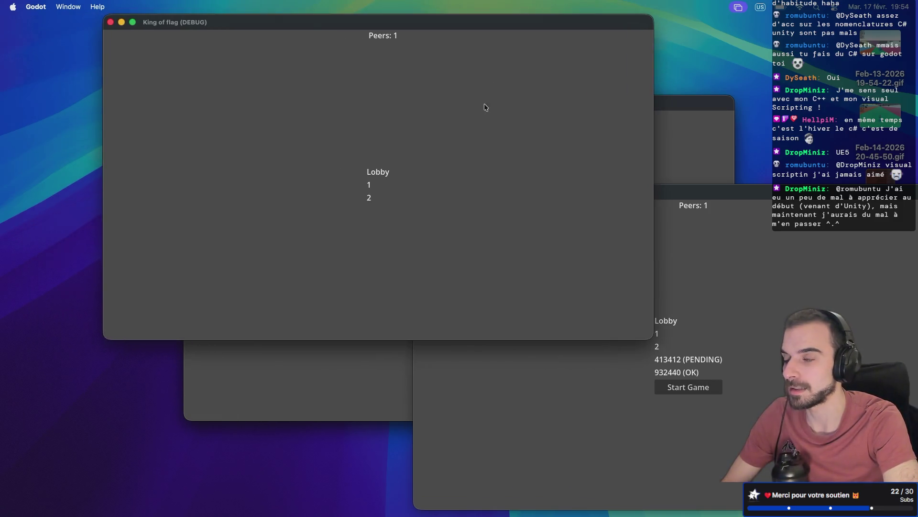
- Join lobby 1 as player 3 from the third window, then start the match as host
left_click(352, 368)
mouse_move(541, 101)
left_mouse_down()
mouse_move(365, 160)
mouse_move(378, 164)
mouse_move(386, 196)
left_mouse_up()
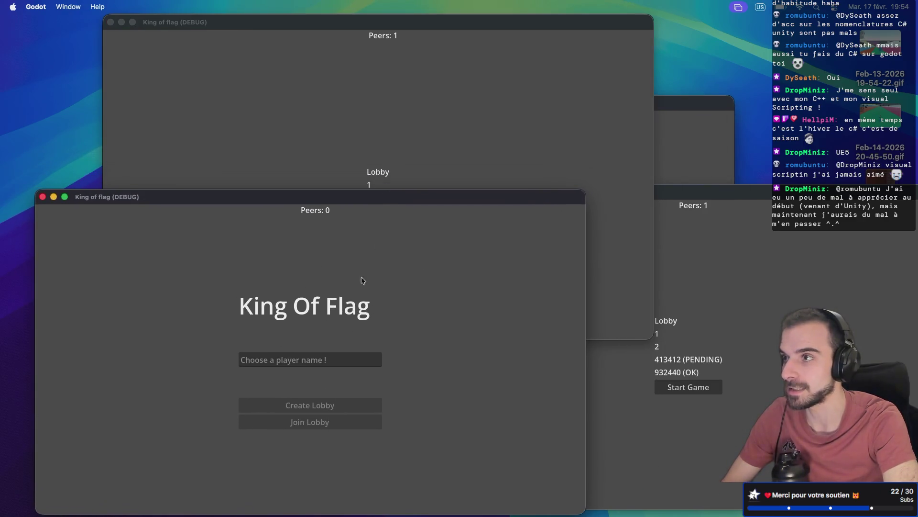
left_click(291, 356)
type("3")
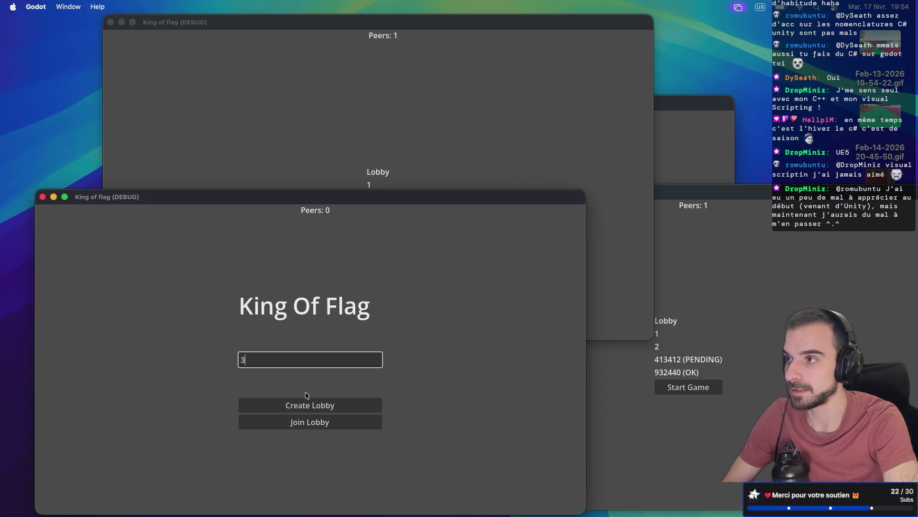
left_click(304, 421)
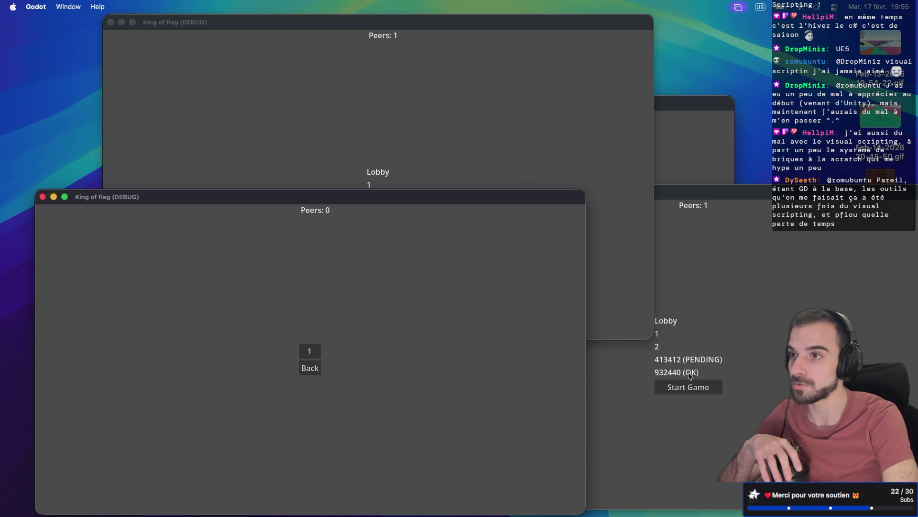
left_click(310, 354)
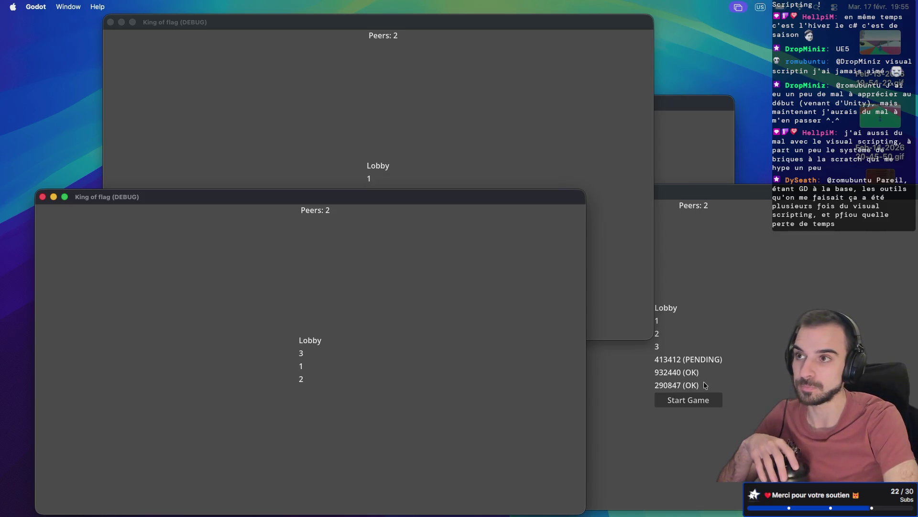
left_click(704, 380)
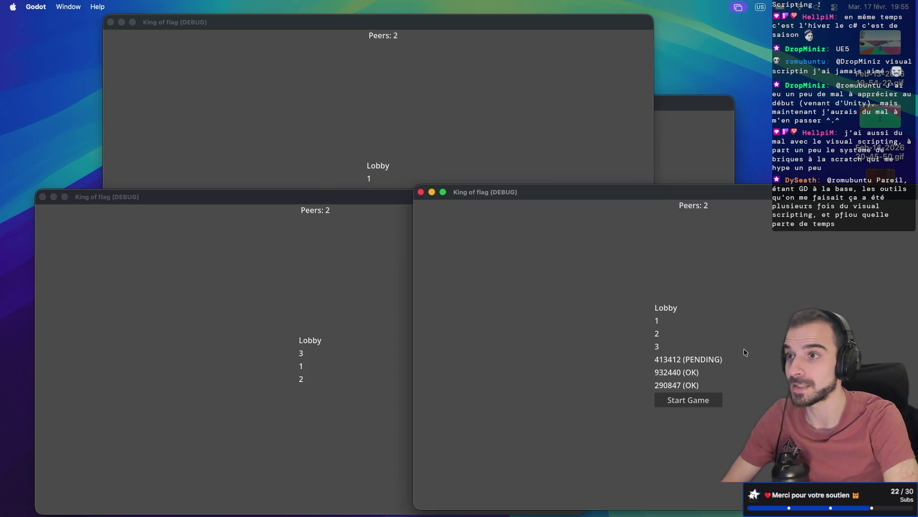
left_click(700, 401)
left_click(703, 399)
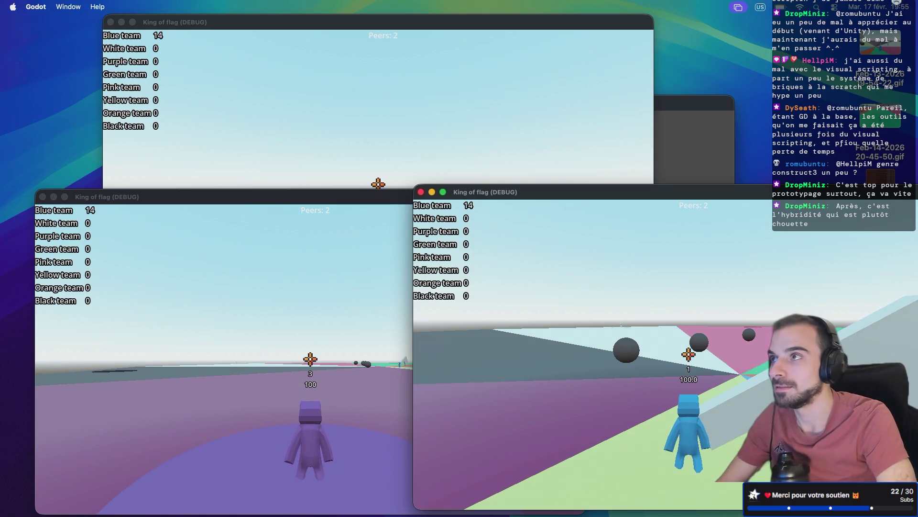
- Run the blue and purple characters with D and W, switching between the game windows
key("d")
key("super+Tab")
key("w")
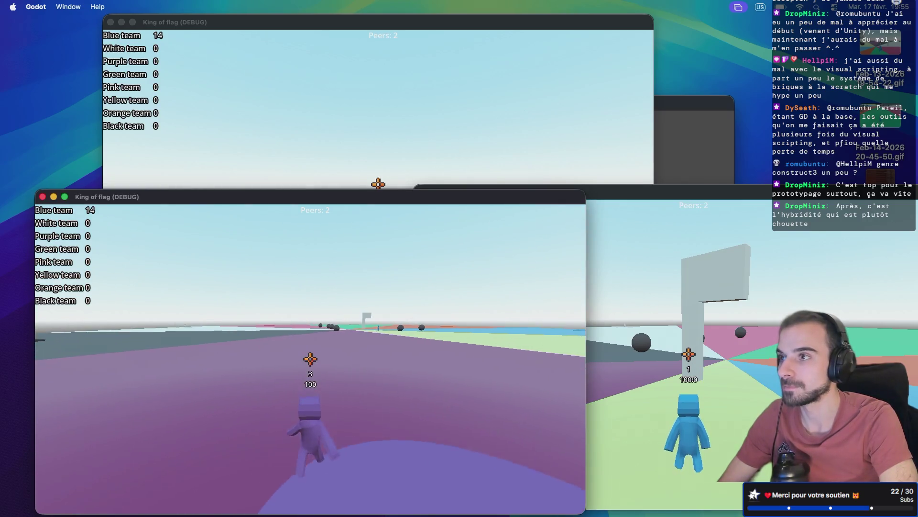
key("super+Tab")
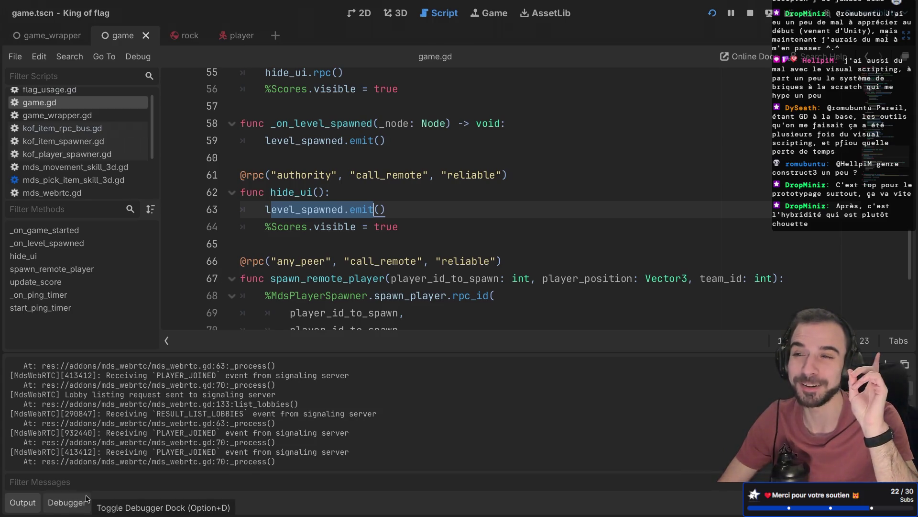
key("super+Tab")
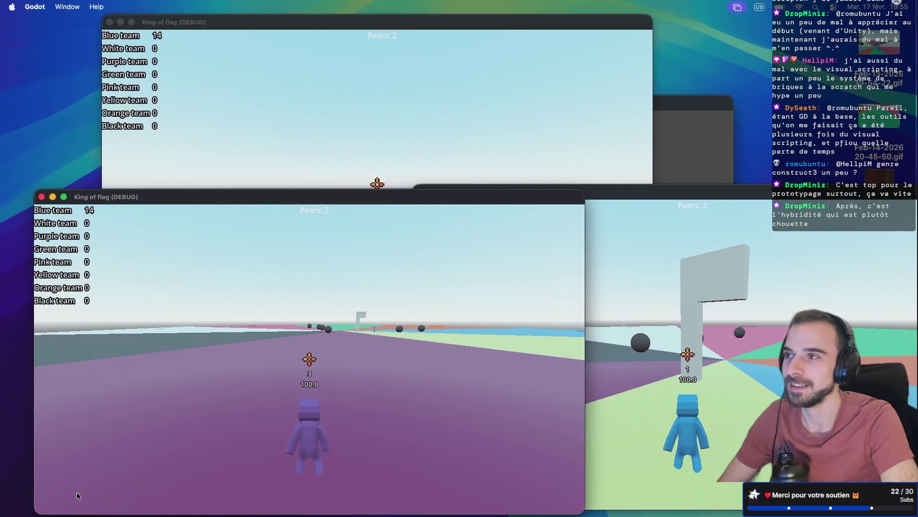
key("w")
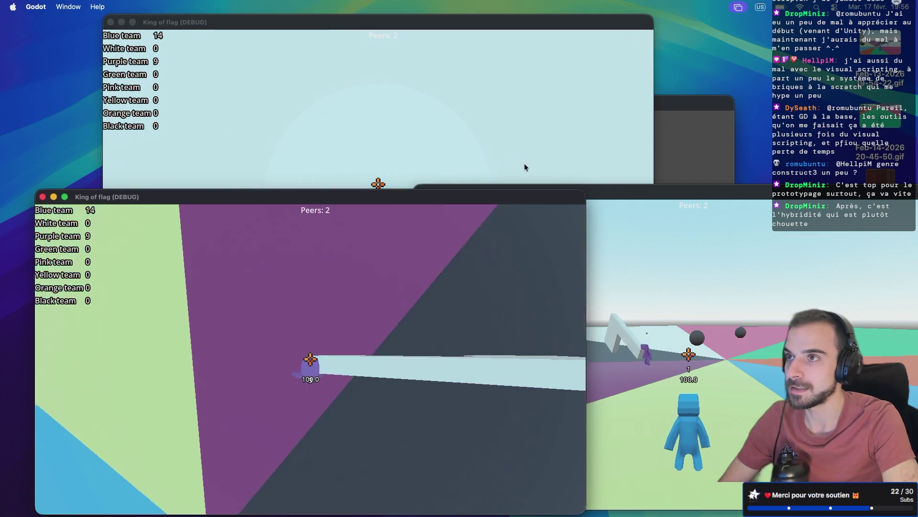
left_click(527, 205)
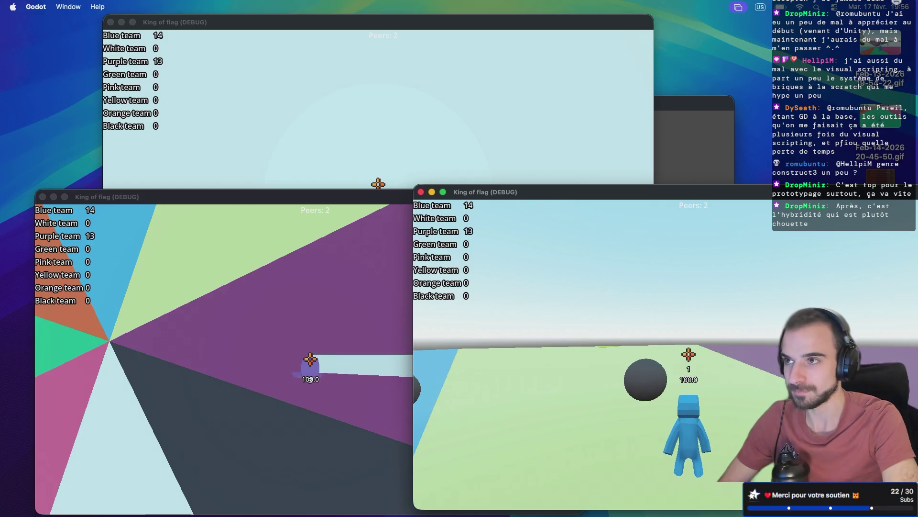
key("super+grave")
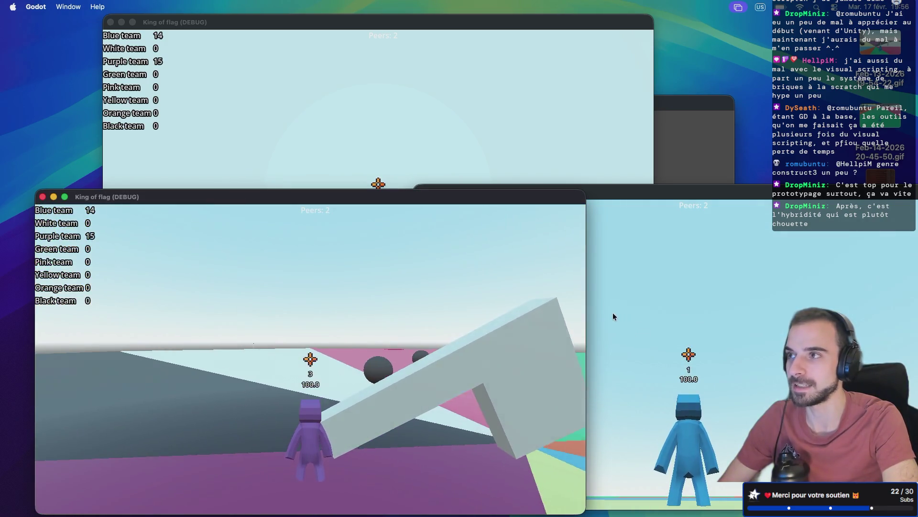
key("super+grave")
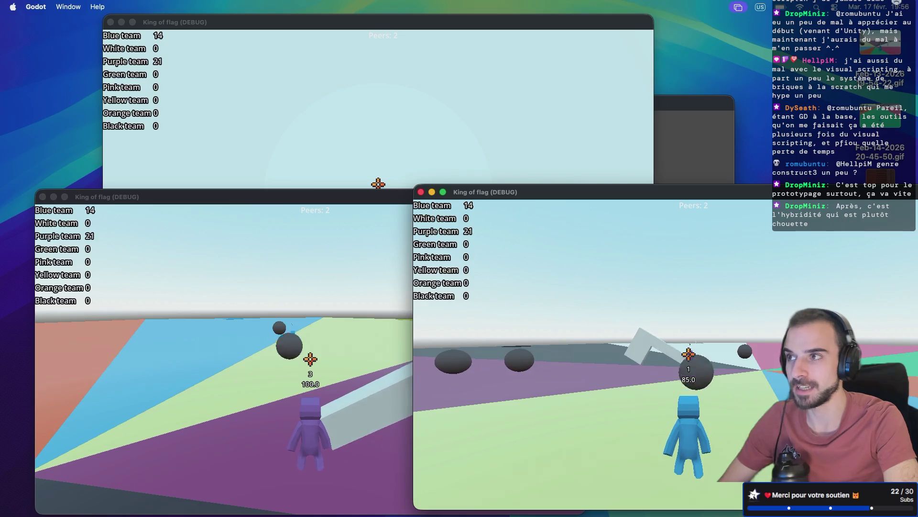
- Move the blue player around the grey wall and alternate between the left and right game windows
key("w")
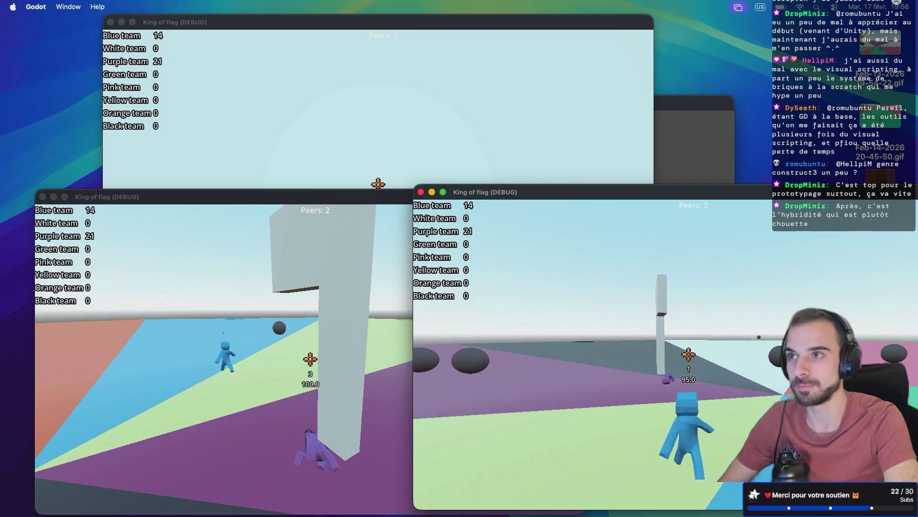
key("w")
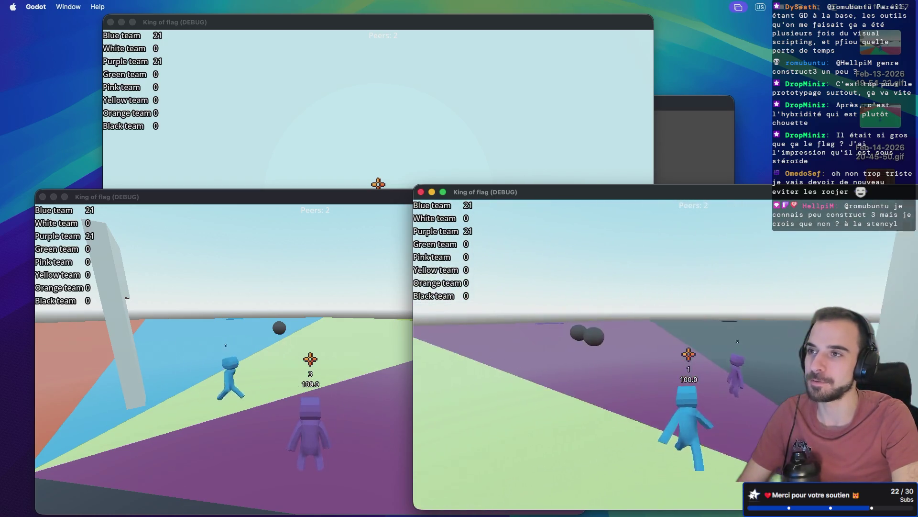
left_click(383, 344)
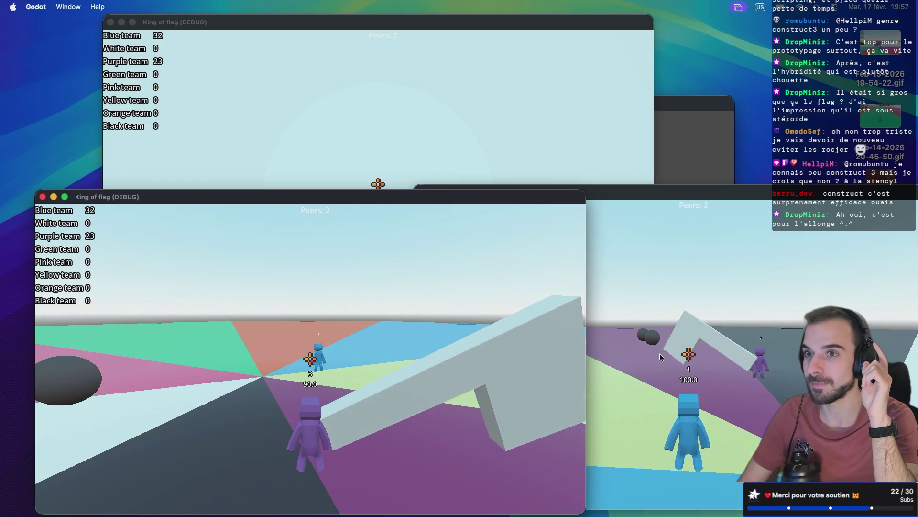
left_click(660, 355)
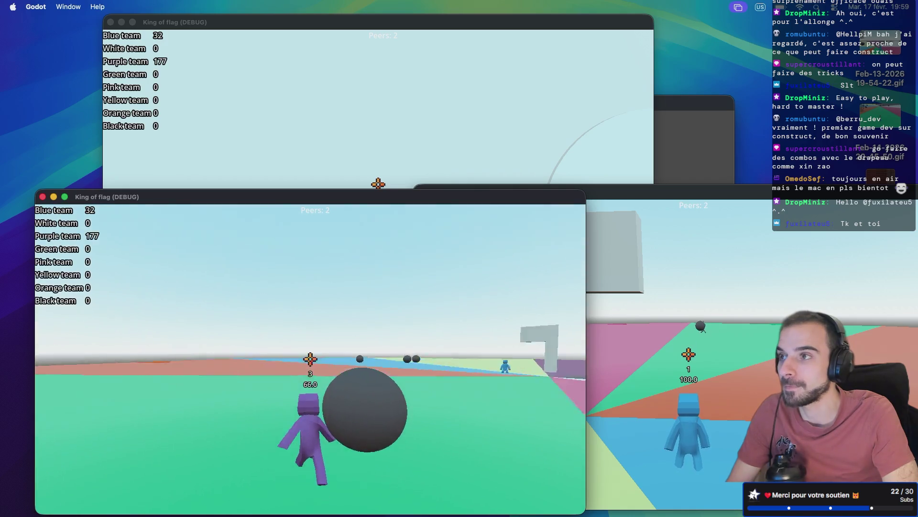
- Return from the running game windows to the Godot script editor
key("ctrl+Right")
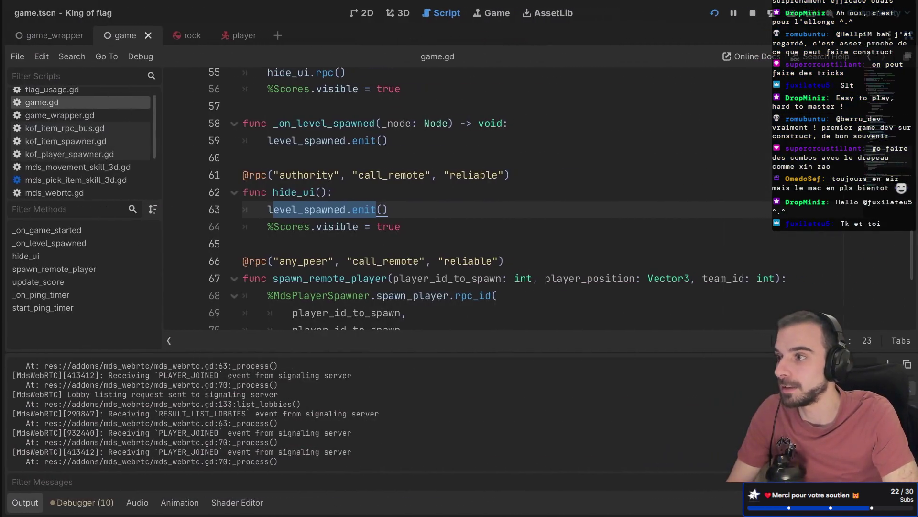
- Open the Debugger and view the third debug session's error list
left_click(83, 502)
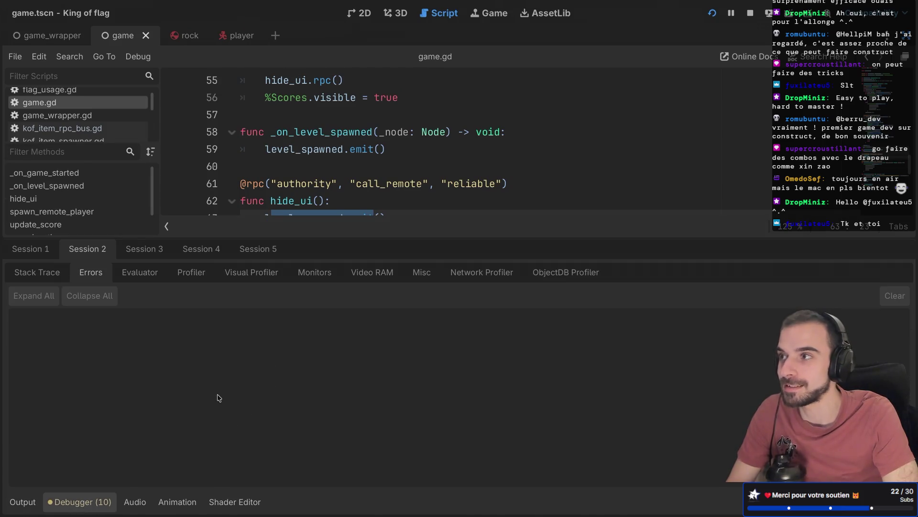
left_click(147, 250)
left_click(107, 278)
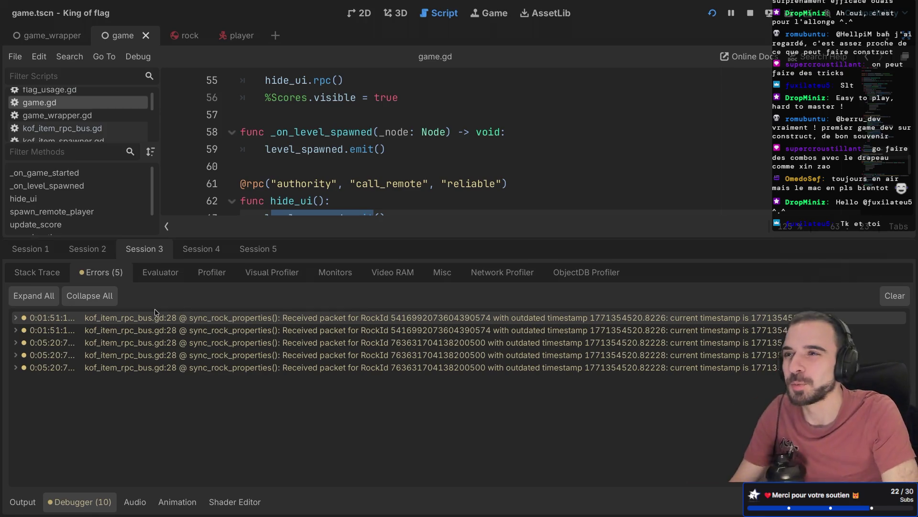
- Bring the white player's game window forward, play briefly, then return to the editor's desktop space
key("ctrl+Left")
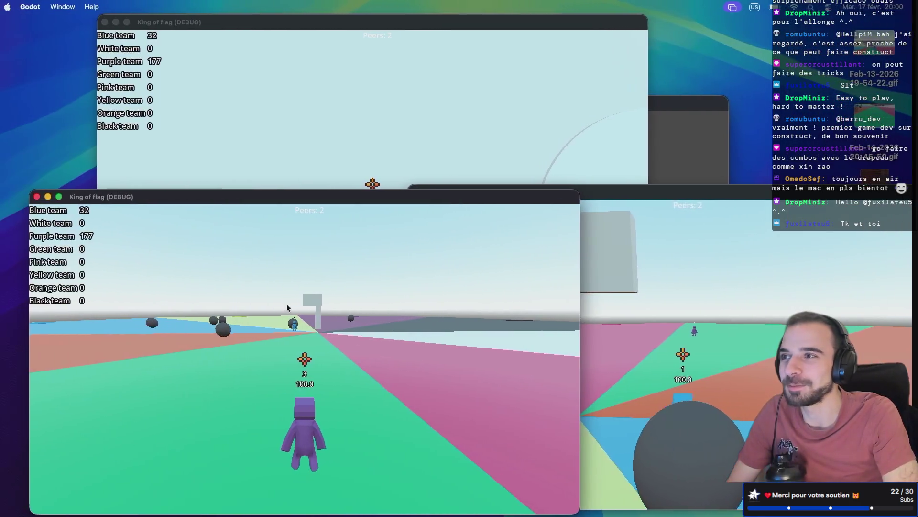
key("super+Tab")
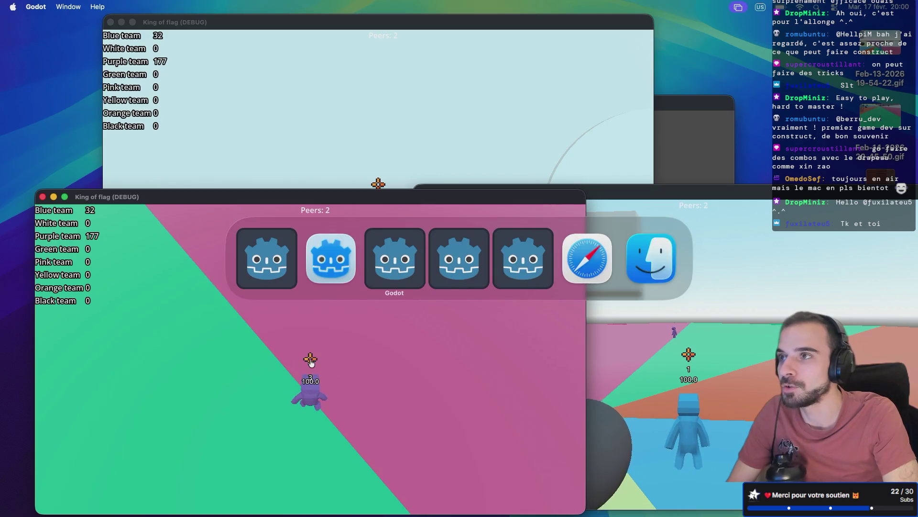
key("w")
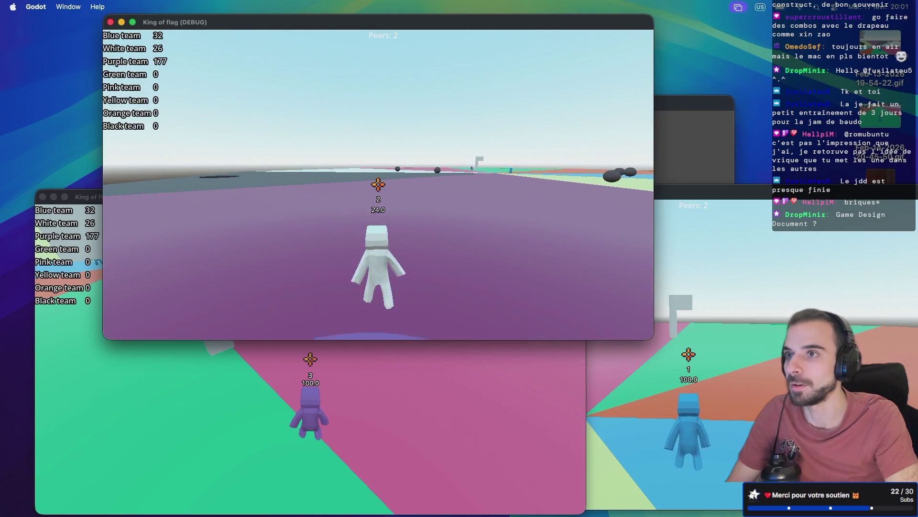
key("super+period")
key("ctrl+Right")
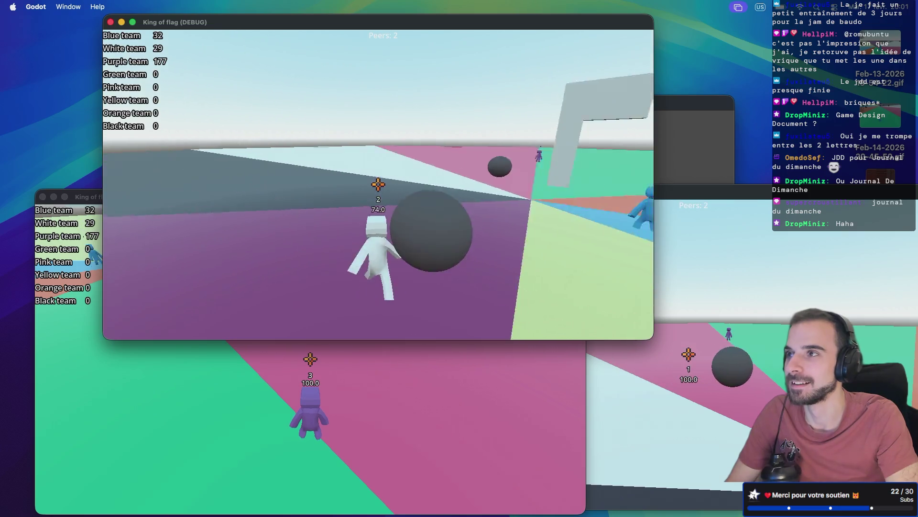
key("ctrl+Right")
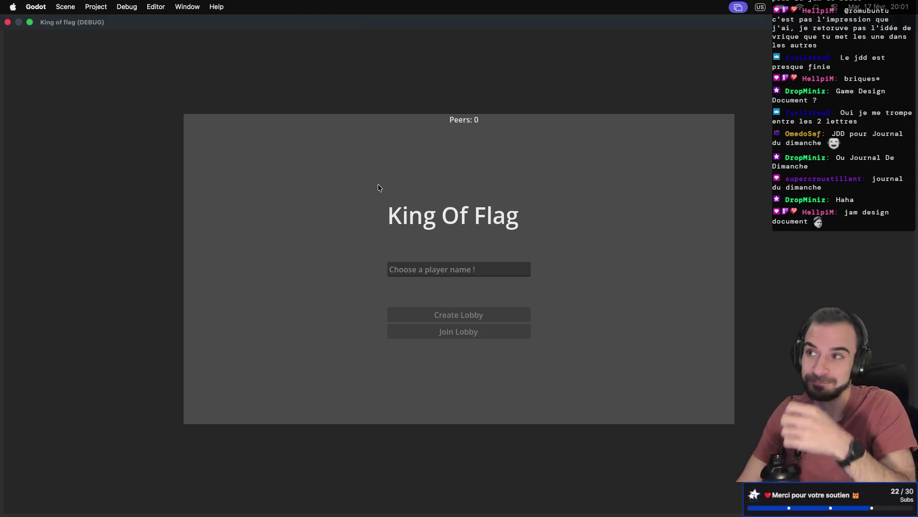
- Quit the stray lobby window, drag the splitter to enlarge the script editor, and return to the game windows
key("super+q")
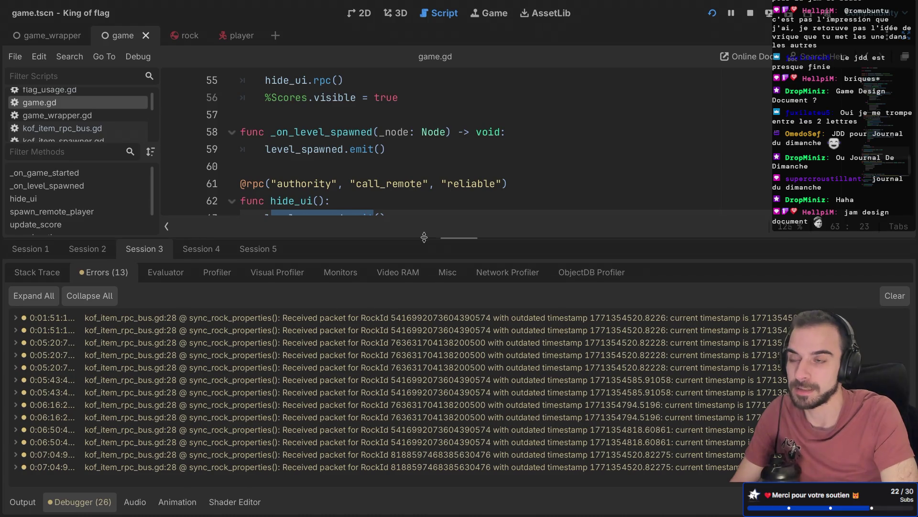
left_click_drag(424, 236, 424, 352)
key("super+b")
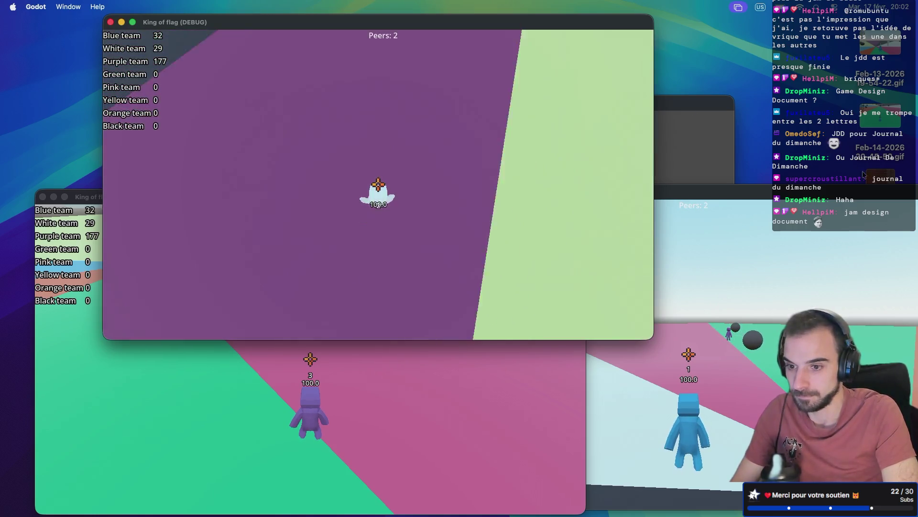
left_click(875, 174)
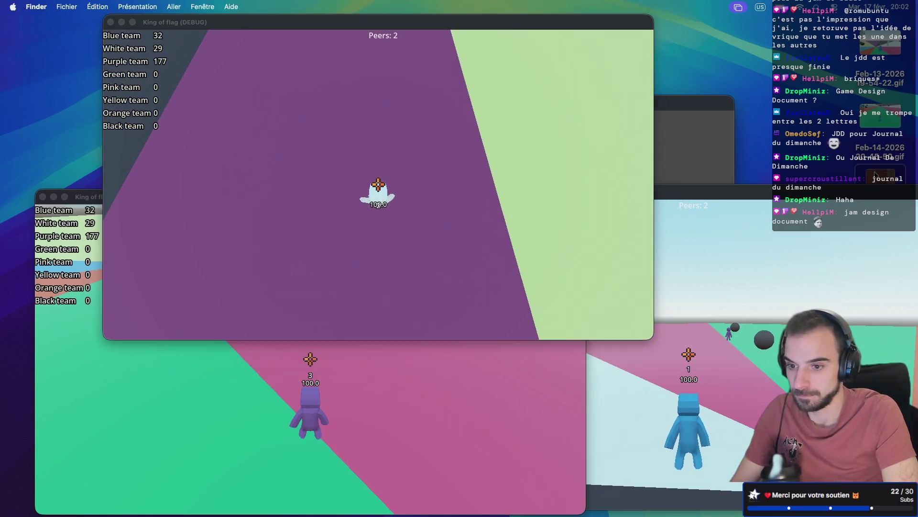
key("super+Tab")
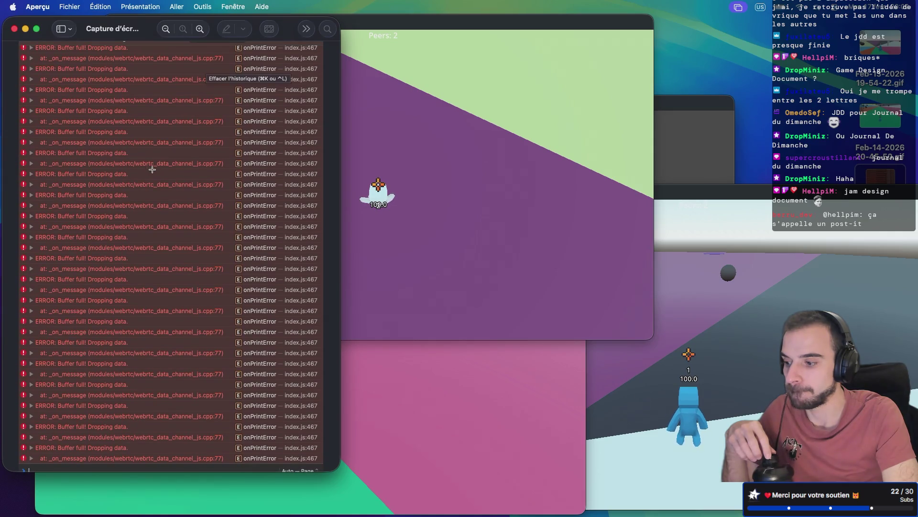
left_click(14, 30)
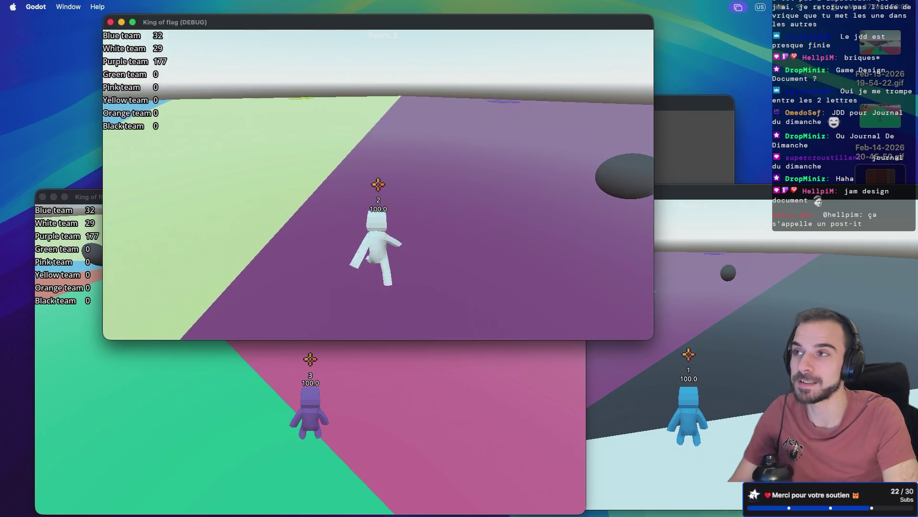
key("super+Tab")
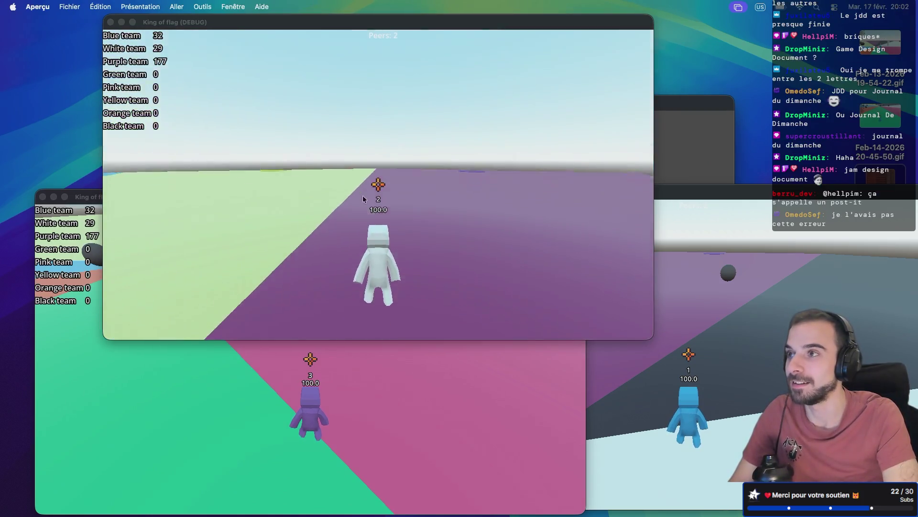
- Close the white player's game window with its close button
left_click(377, 185)
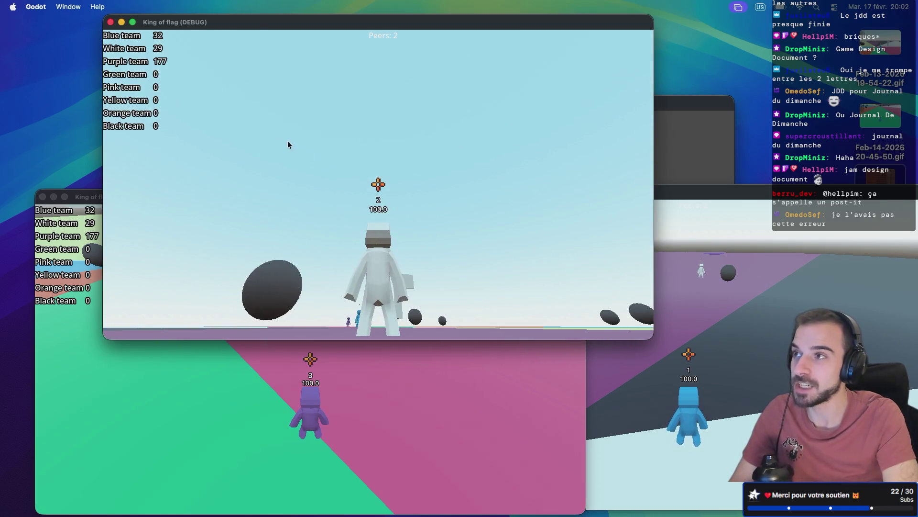
left_click(111, 23)
left_click(162, 250)
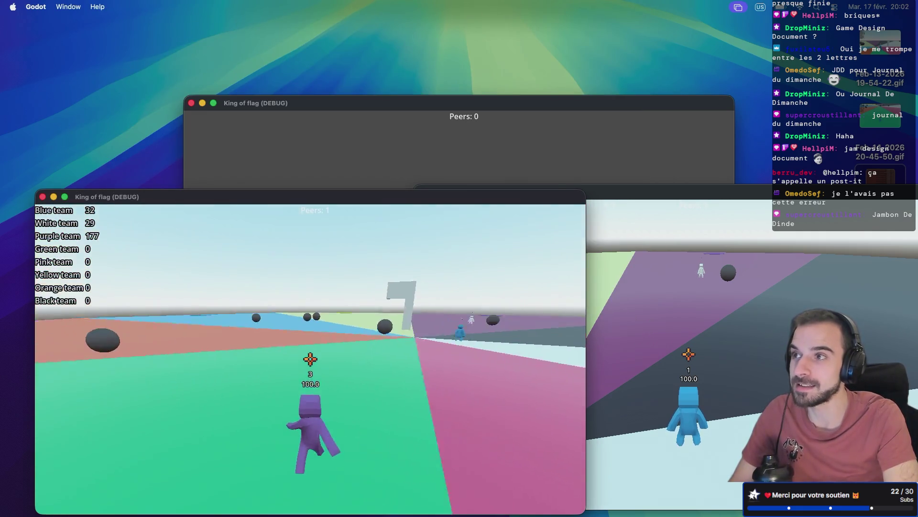
- In the editor's Debugger, list the seven errors from Session 5
key("ctrl+Right")
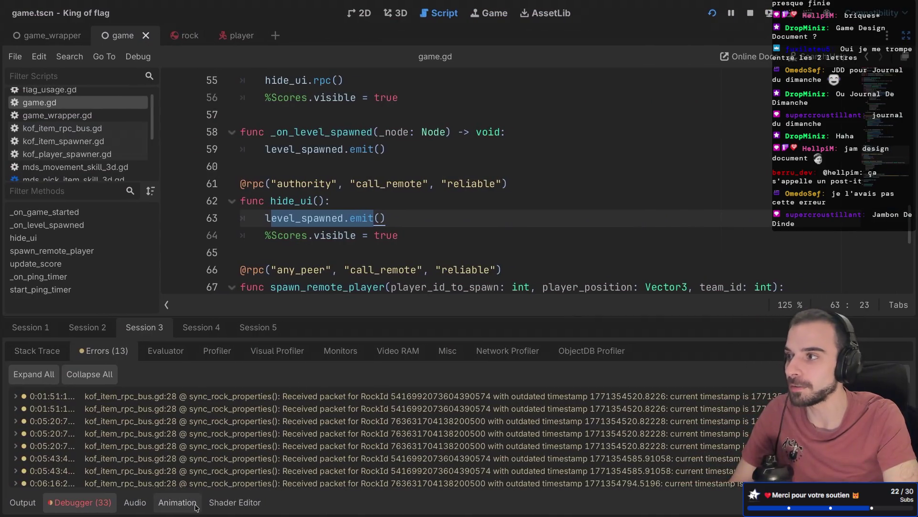
left_click(99, 504)
left_click(99, 505)
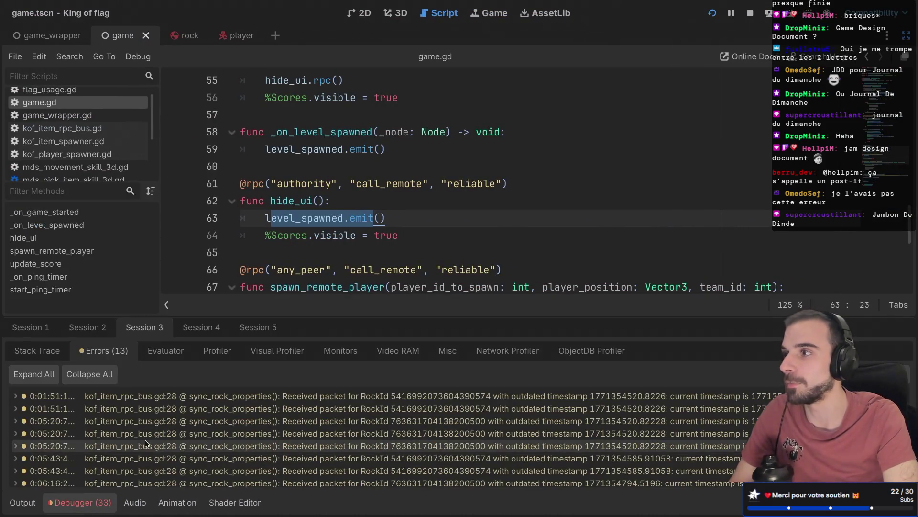
scroll(145, 444, "down", 3)
scroll(146, 444, "up", 3)
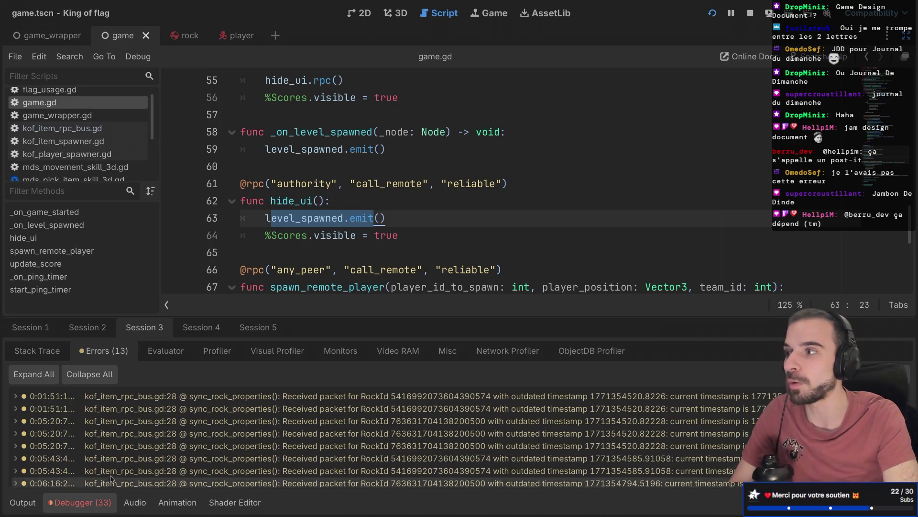
left_click(202, 328)
left_click(257, 328)
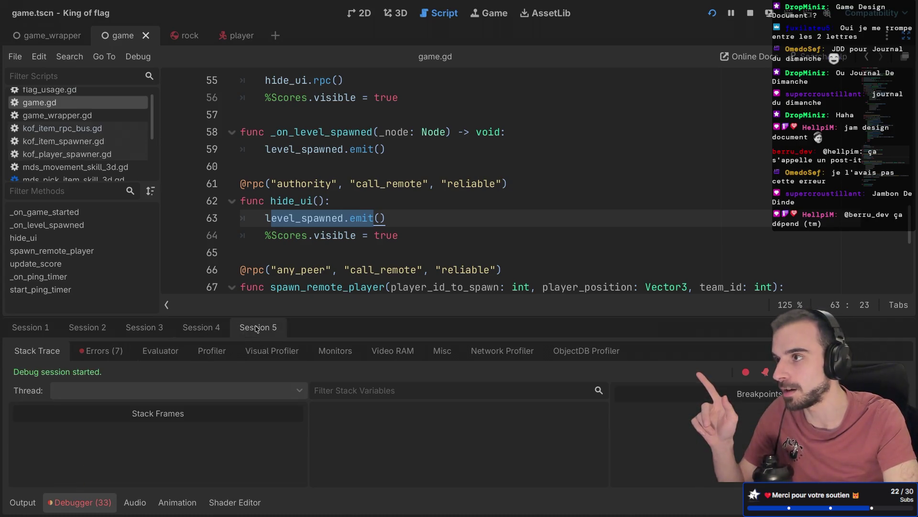
left_click(101, 351)
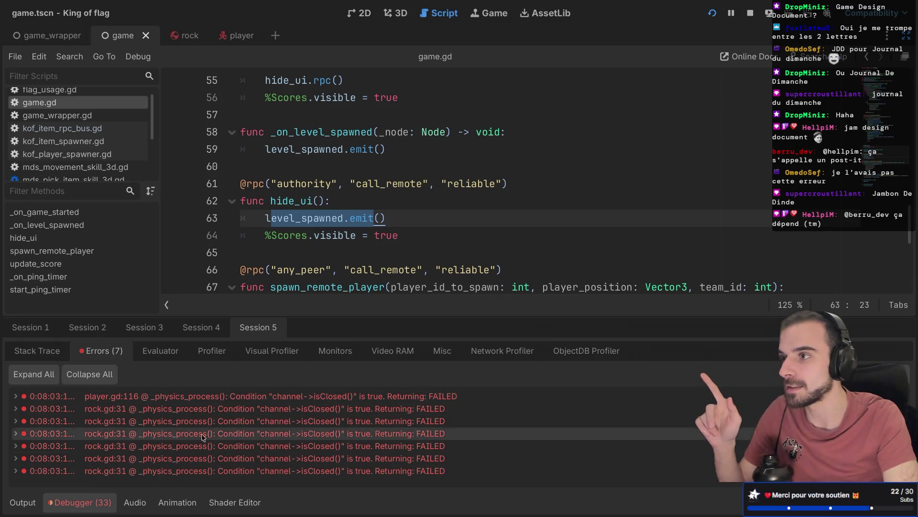
- Switch back to Session 3's error list, then return to the running game windows
left_click(198, 330)
left_click(143, 328)
left_click(102, 351)
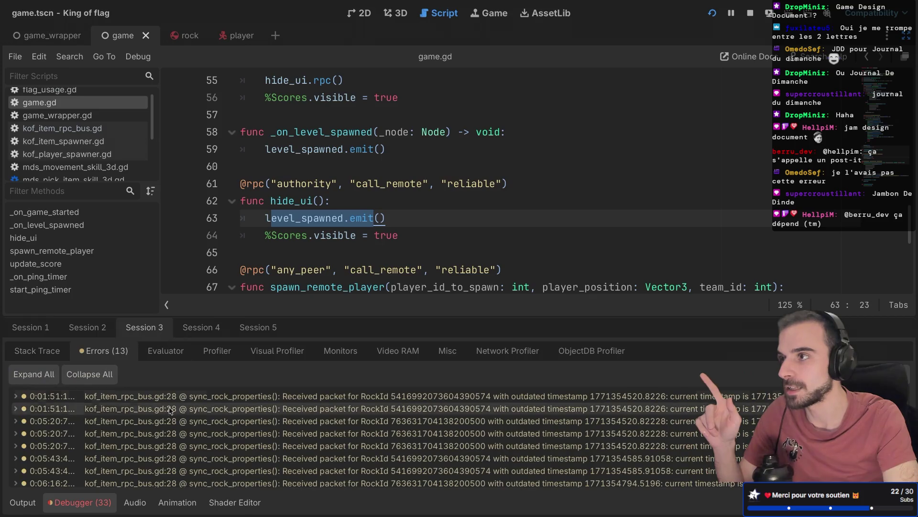
scroll(172, 427, "up", 2)
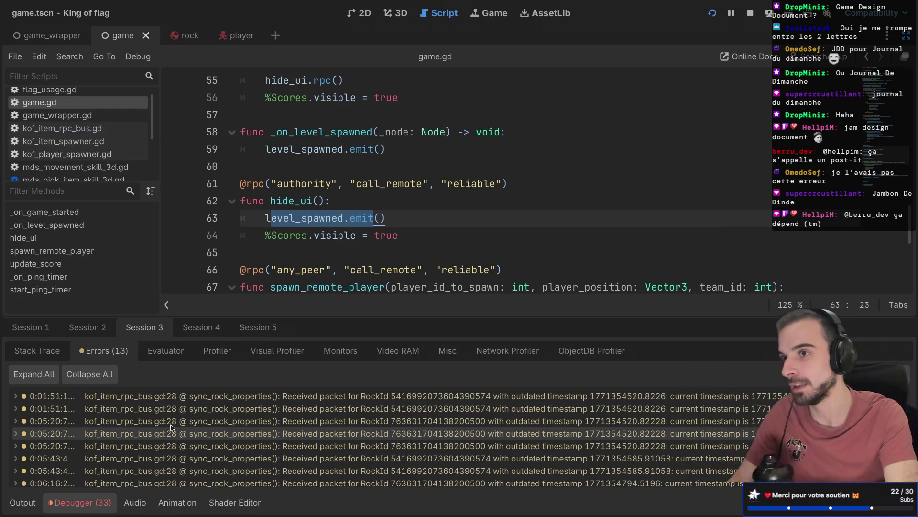
key("ctrl+Left")
key("ctrl+Left")
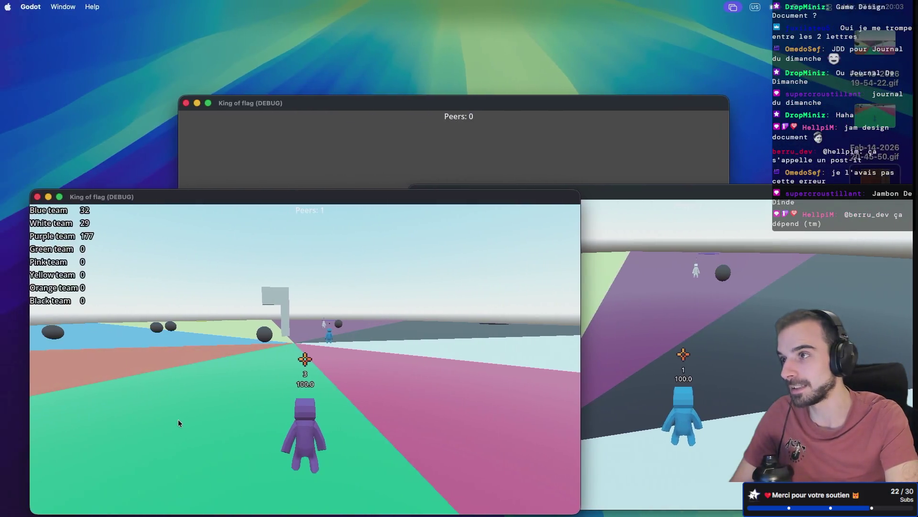
- Focus the purple player's window and run across the arena to hold the flag
left_click(178, 424)
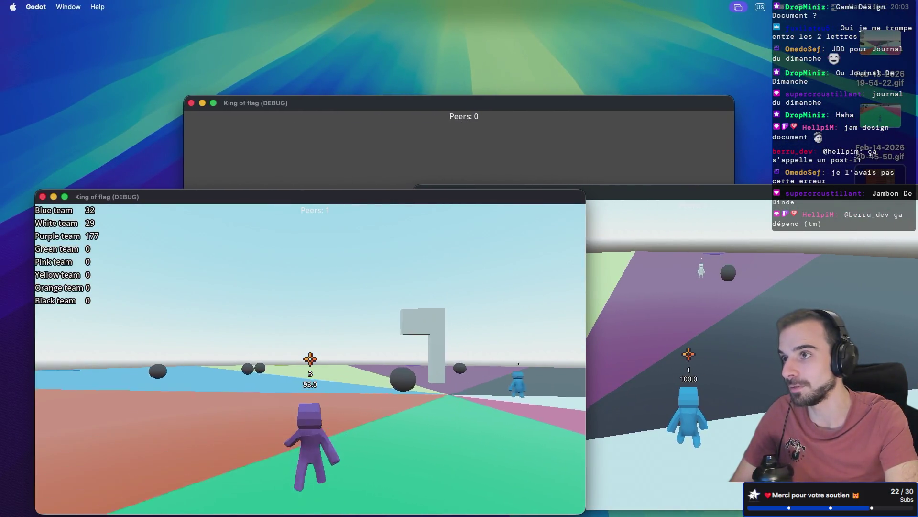
key("w")
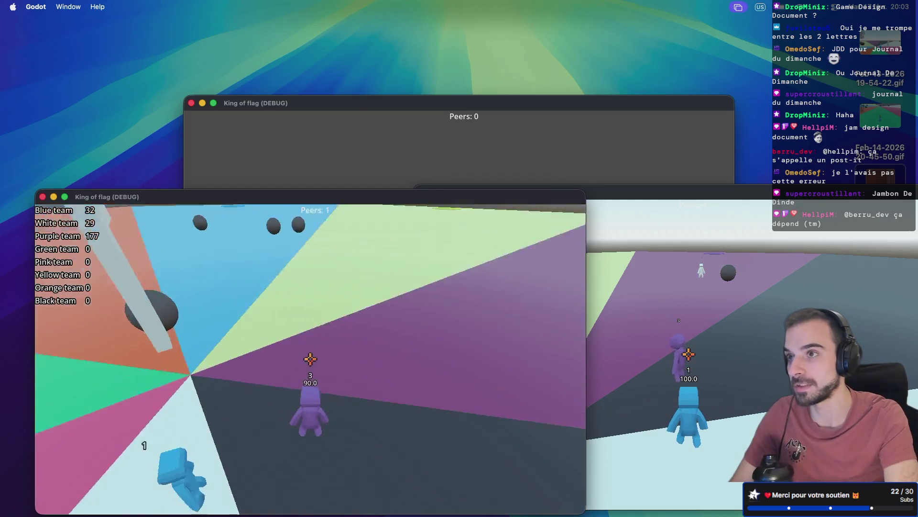
key("w")
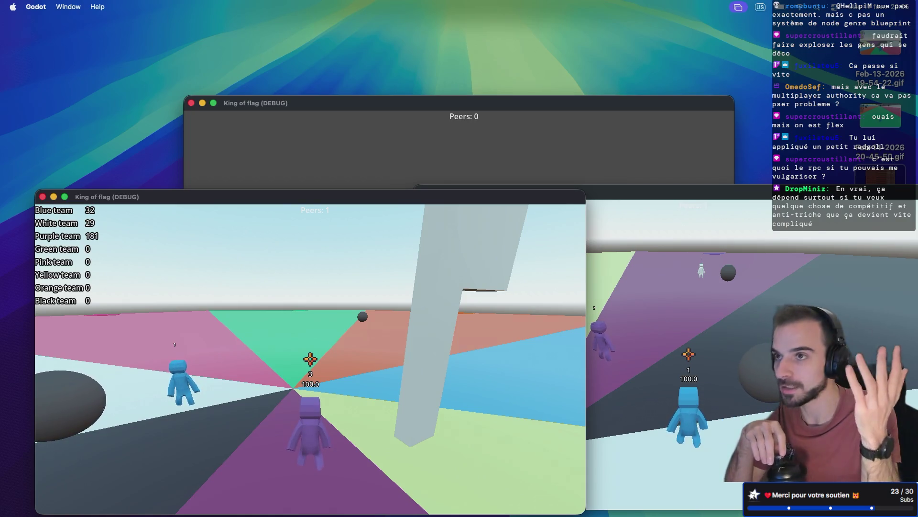
- Turn the purple player's camera around the arena toward the blue player and the sphere
key("Left")
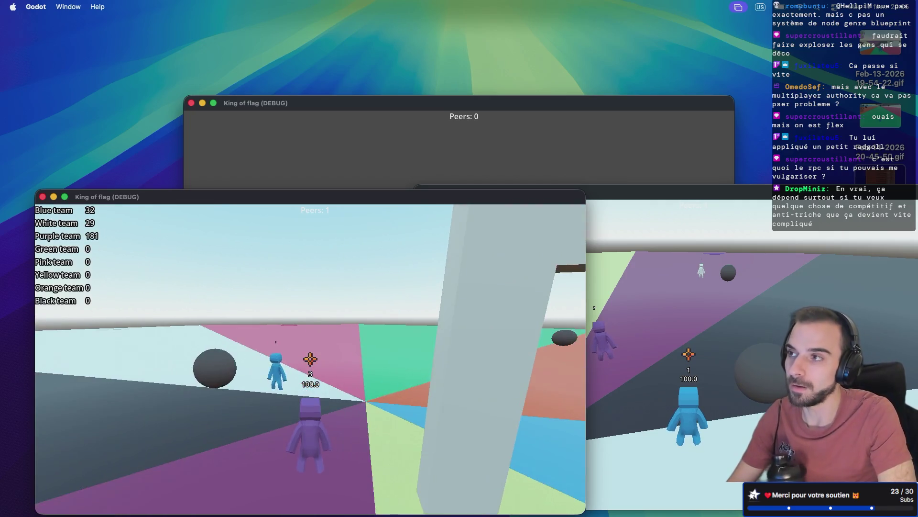
key("Left")
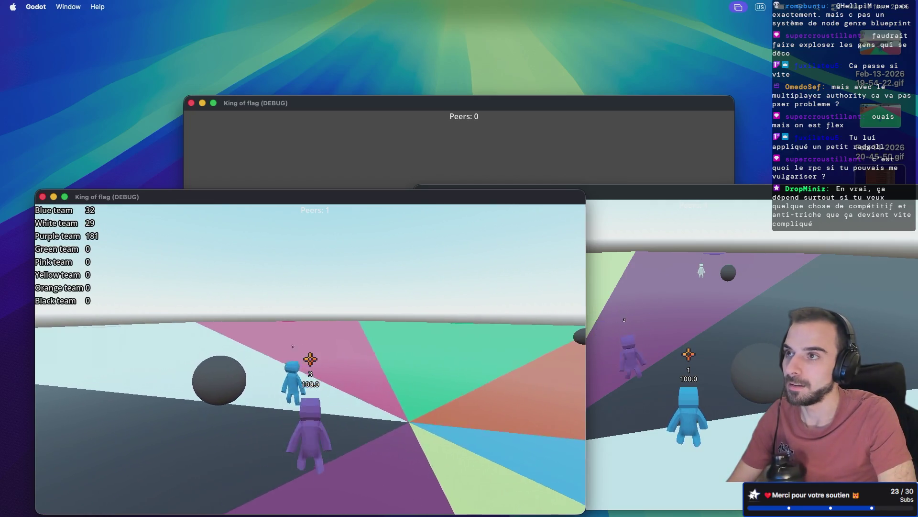
key("Right")
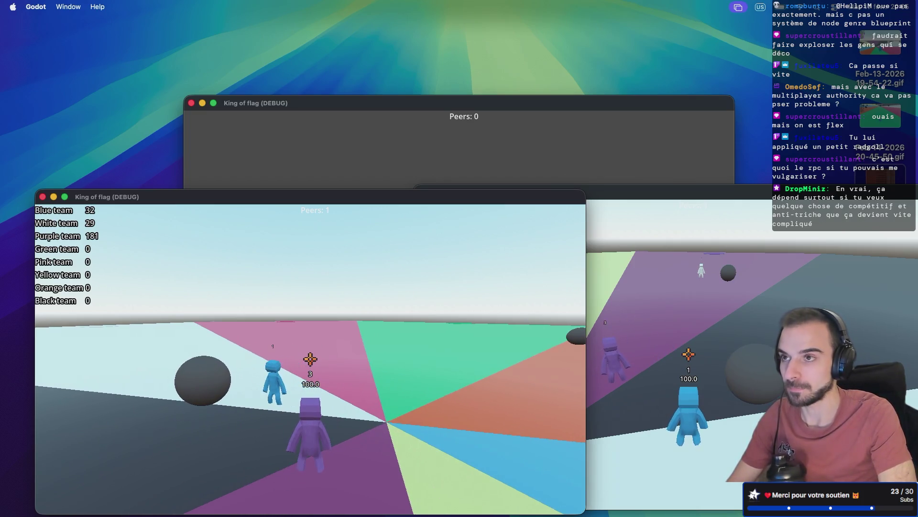
key("Left")
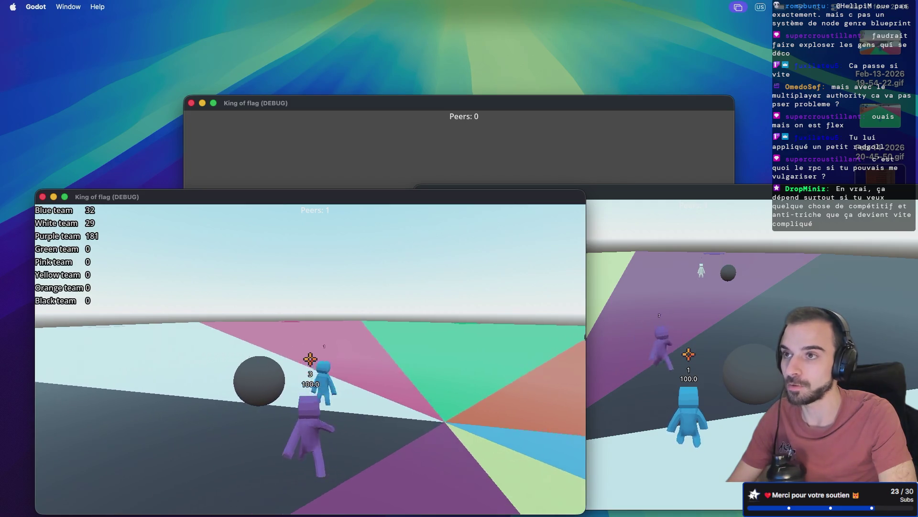
key("Left")
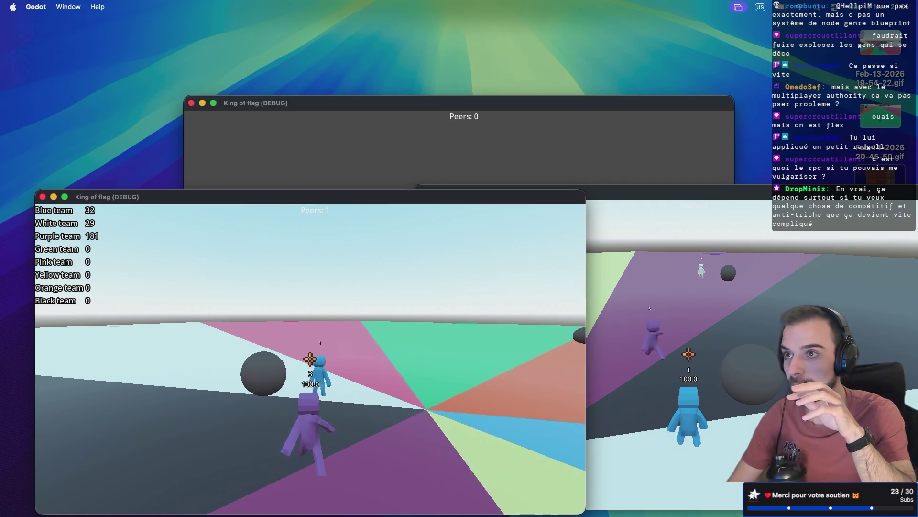
key("Left")
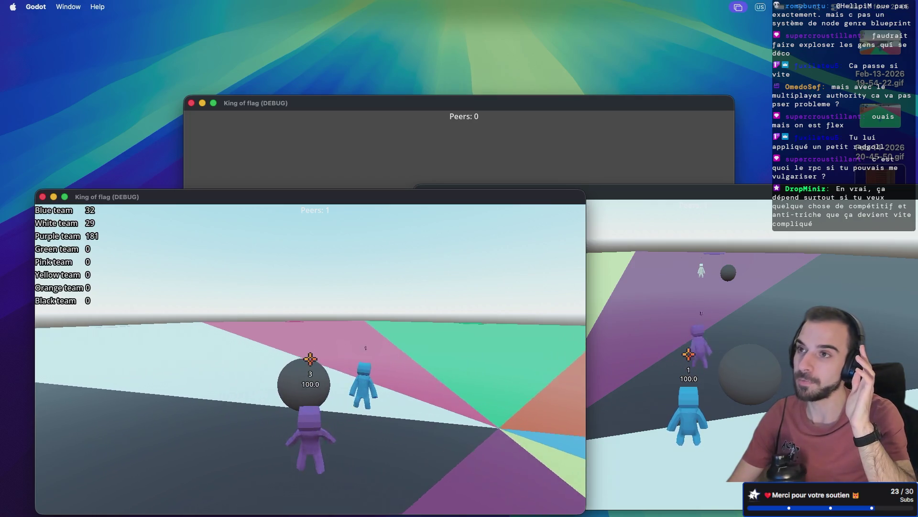
key("Left")
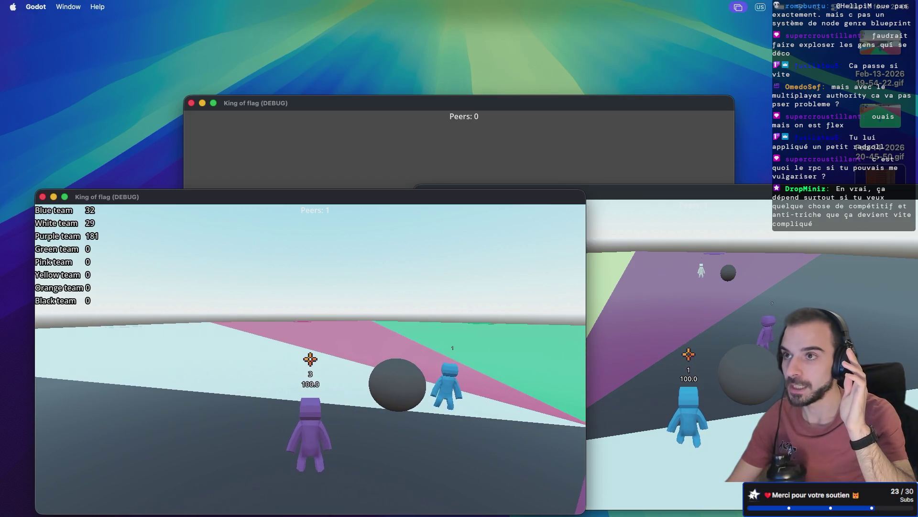
key("Left")
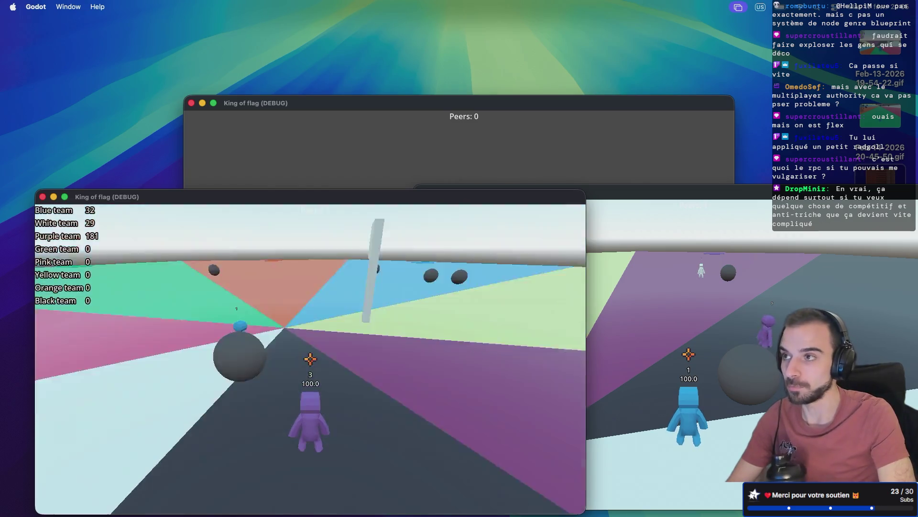
key("Left")
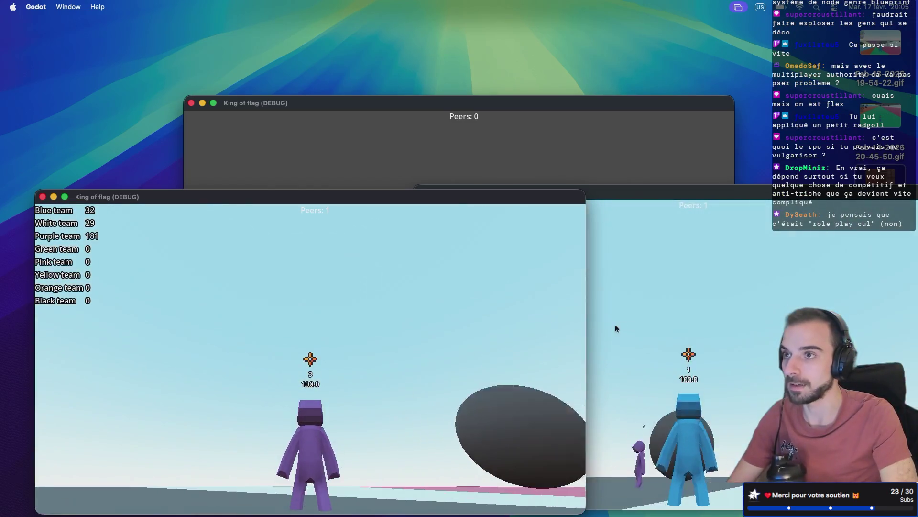
- Run the purple character toward the coloured wedges, then return to the editor on game.gd
key("Down")
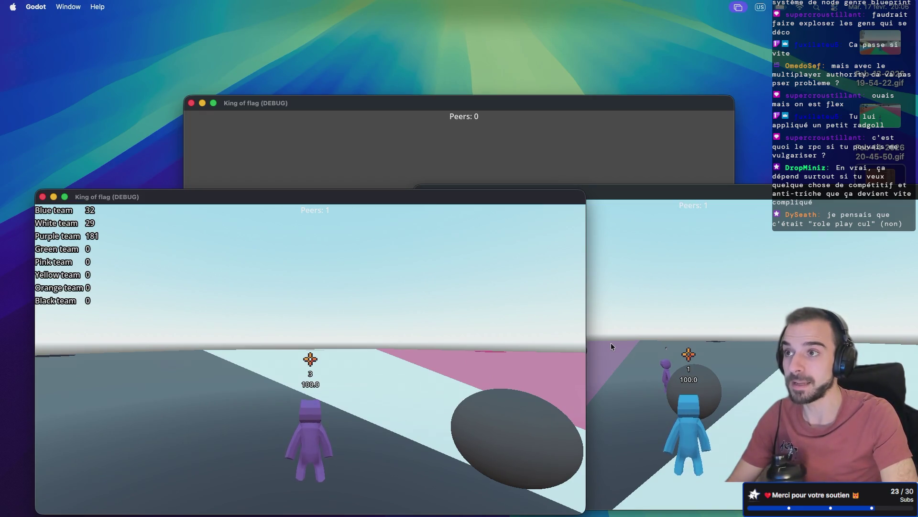
key("Right")
key("Up")
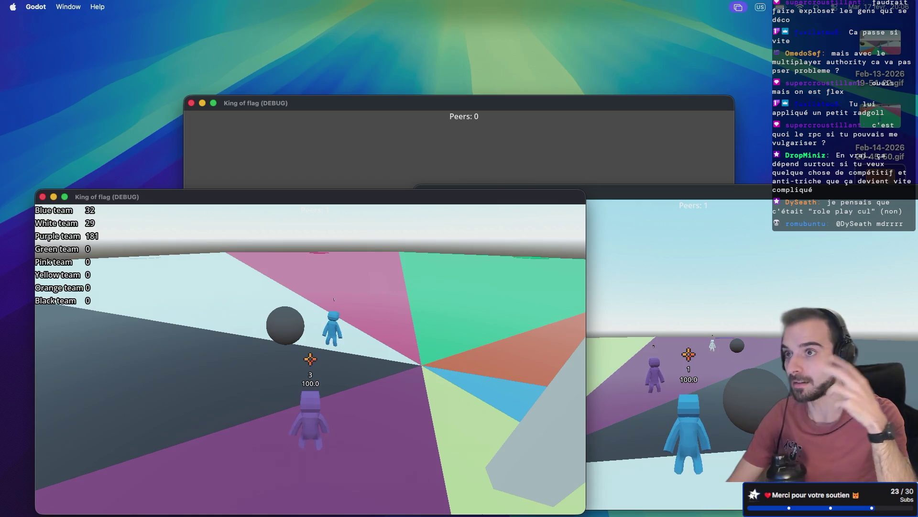
key("Right")
key("Left")
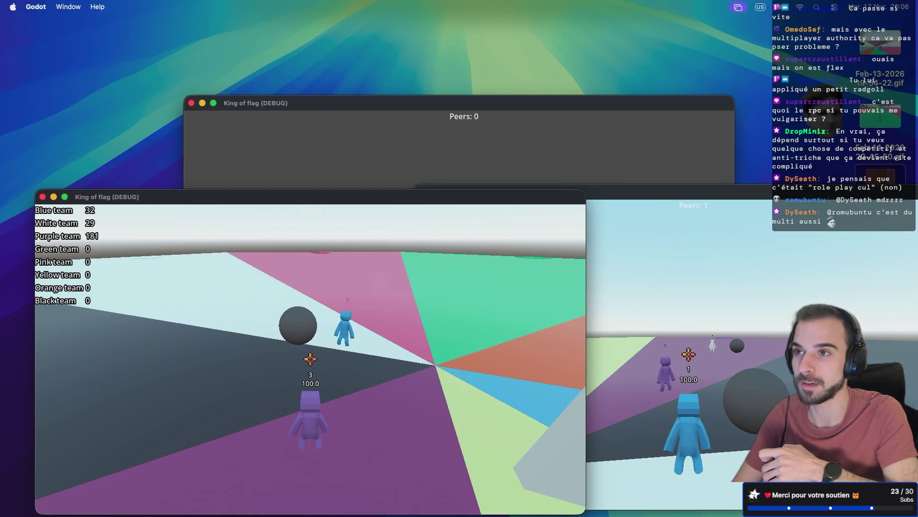
key("ctrl+Right")
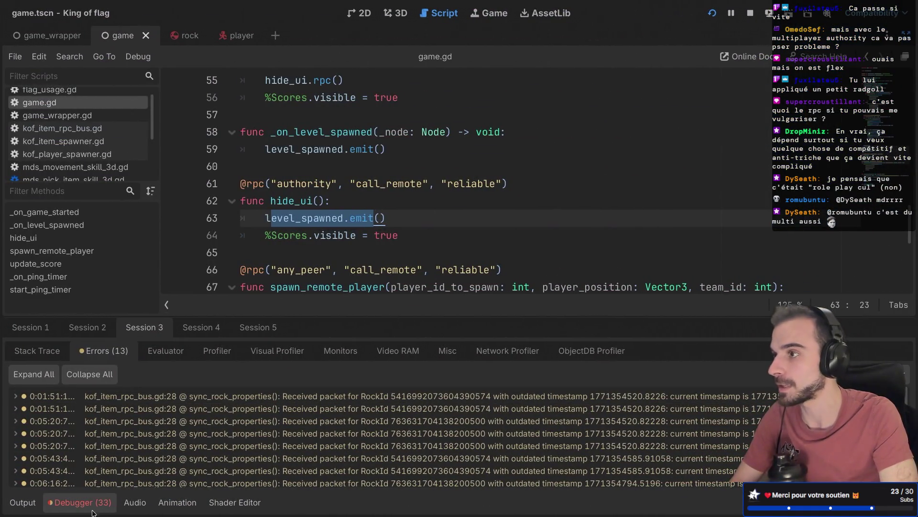
- Hide the Debugger error log and open player.gd from the Scripts list
left_click(95, 500)
scroll(319, 341, "down", 2)
scroll(319, 341, "up", 8)
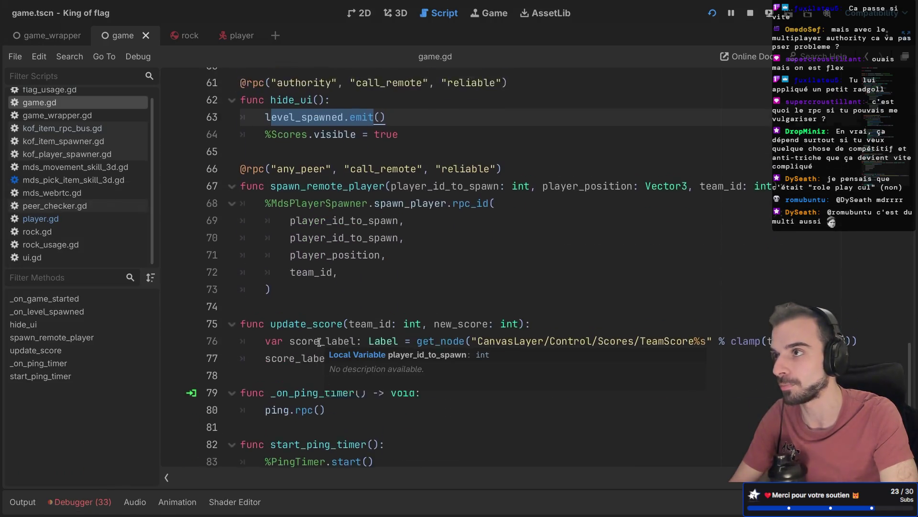
scroll(319, 341, "up", 12)
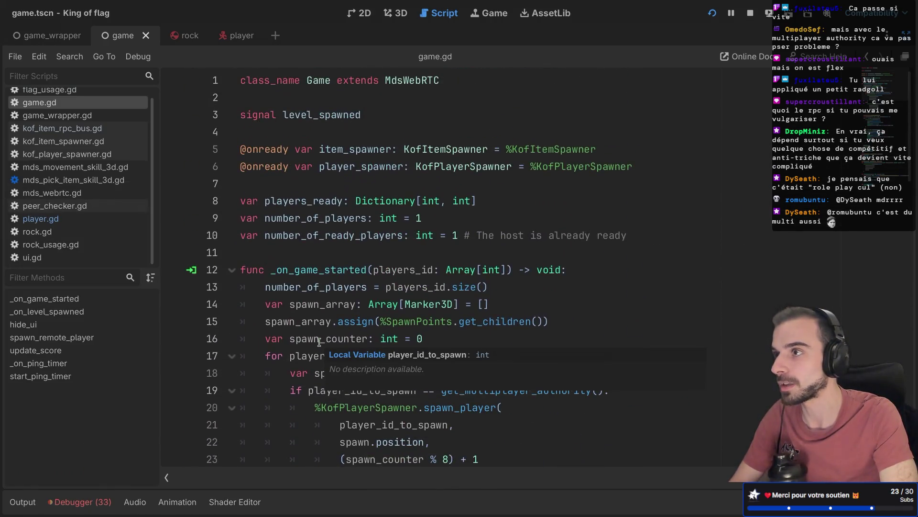
left_click(53, 218)
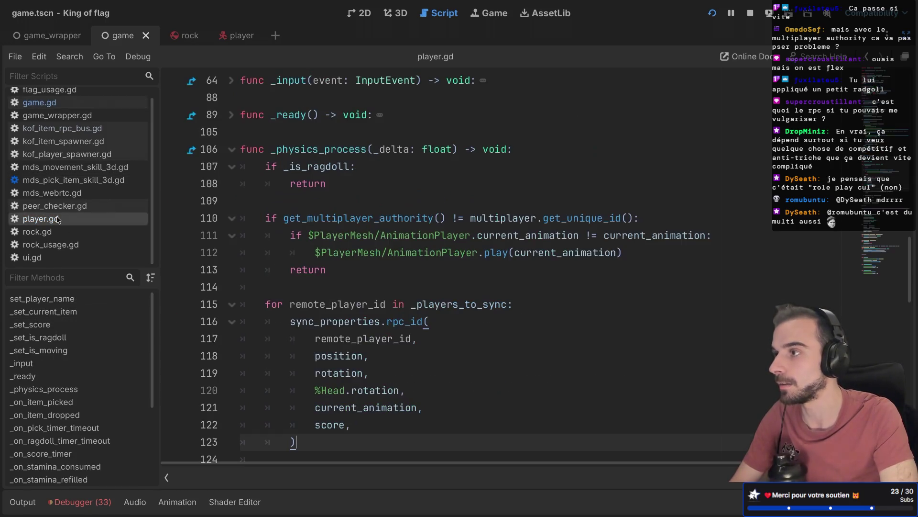
- Scroll player.gd to the RPCs region, highlighting the authority/call_remote options and the Player class name
scroll(293, 222, "down", 15)
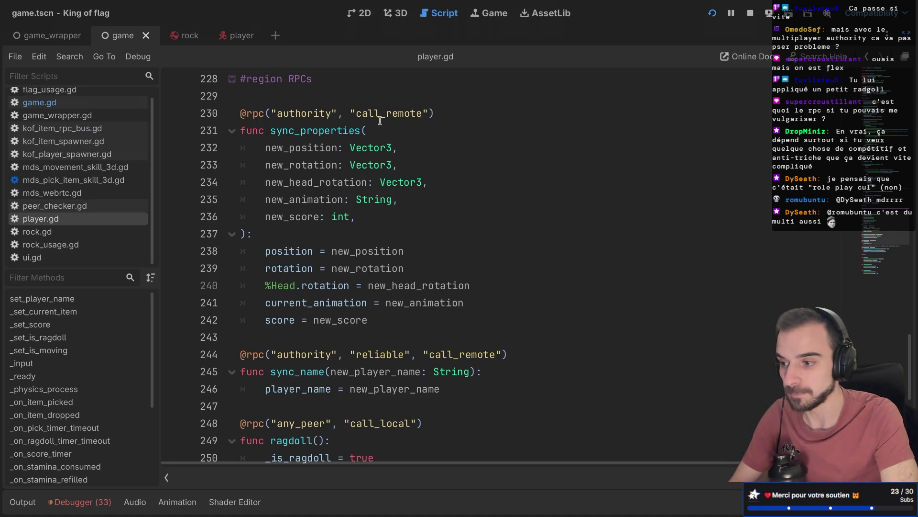
left_click_drag(272, 113, 444, 112)
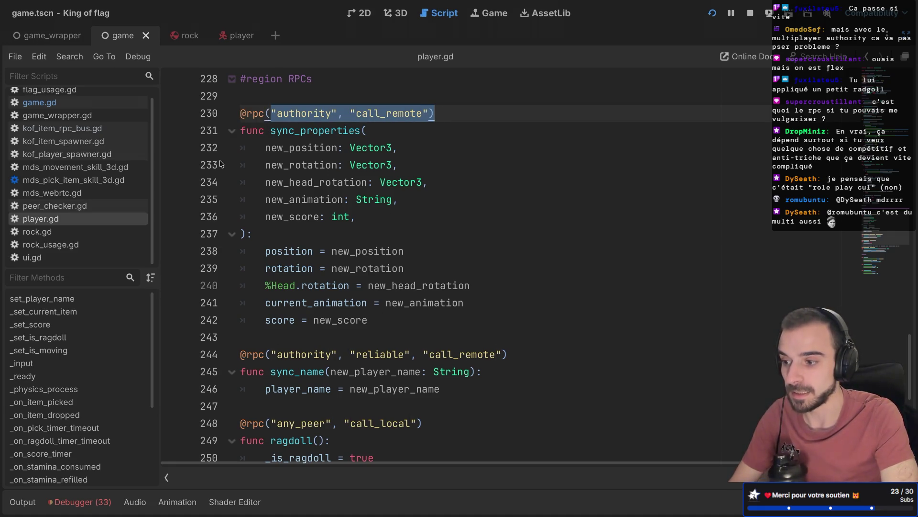
left_click(265, 149)
scroll(297, 124, "up", 20)
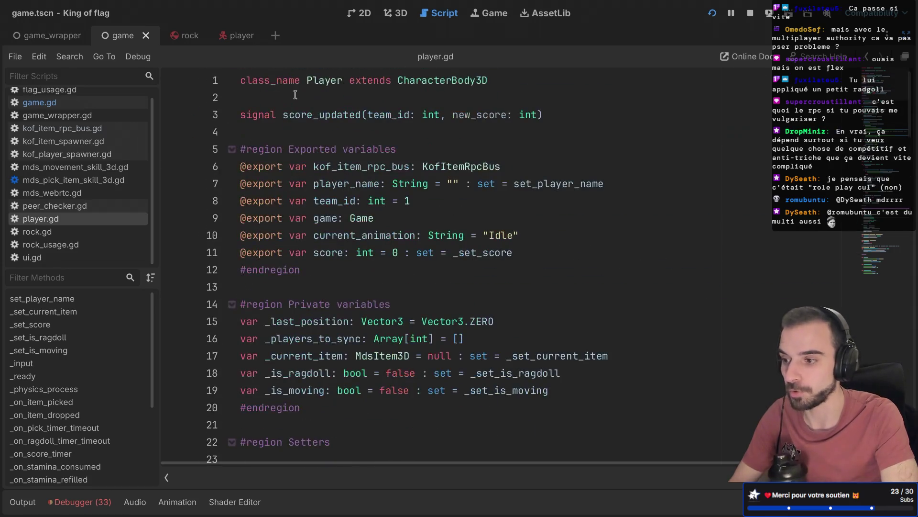
double_click(325, 80)
scroll(300, 216, "down", 20)
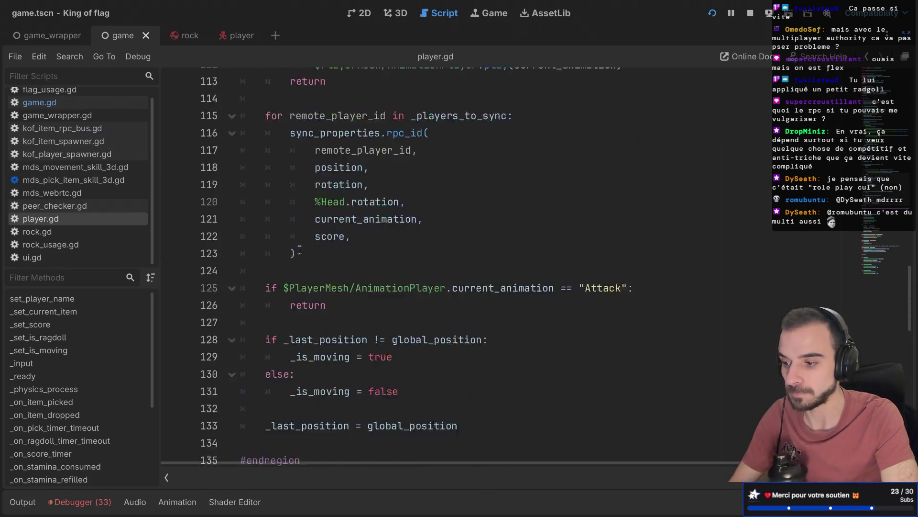
scroll(299, 250, "up", 5)
left_click_drag(269, 197, 366, 197)
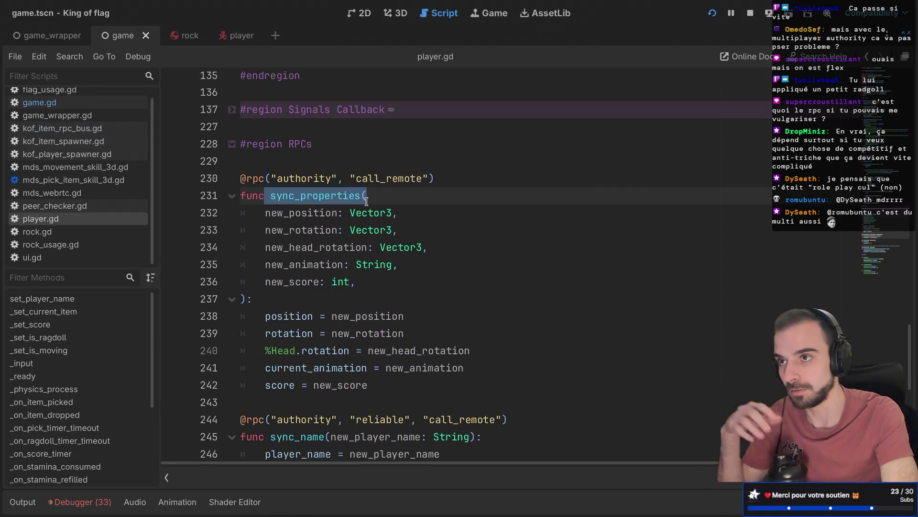
- Highlight sync_properties' assignments, matching new_position and new_rotation to position and rotation
mouse_move(263, 316)
left_mouse_down()
mouse_move(383, 367)
mouse_move(383, 383)
left_mouse_up()
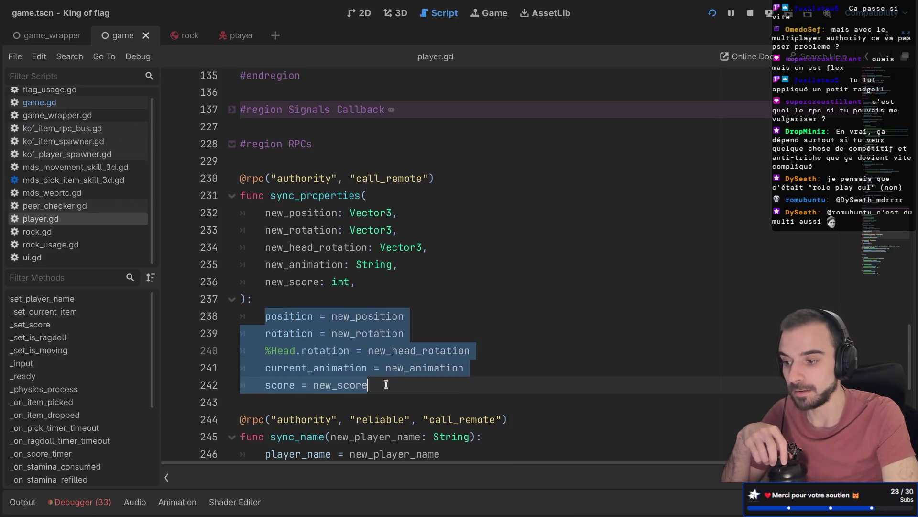
left_click(384, 385)
double_click(284, 316)
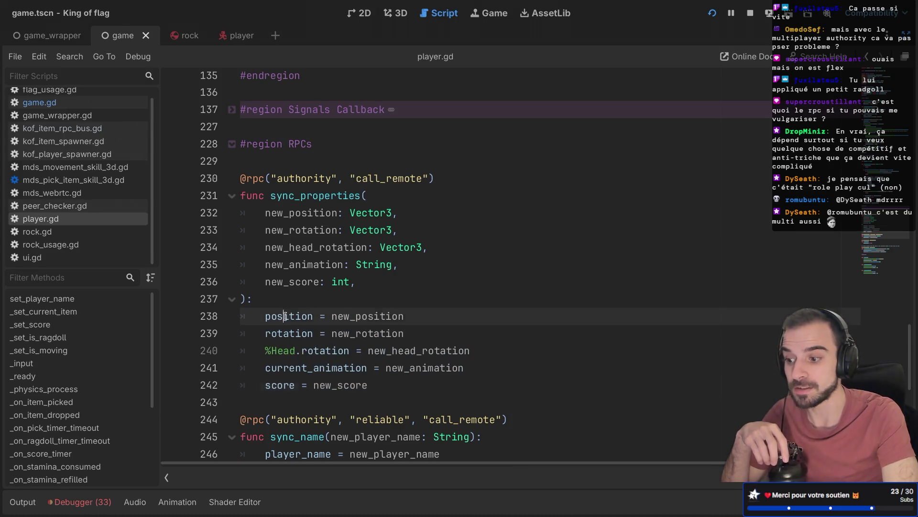
double_click(313, 214)
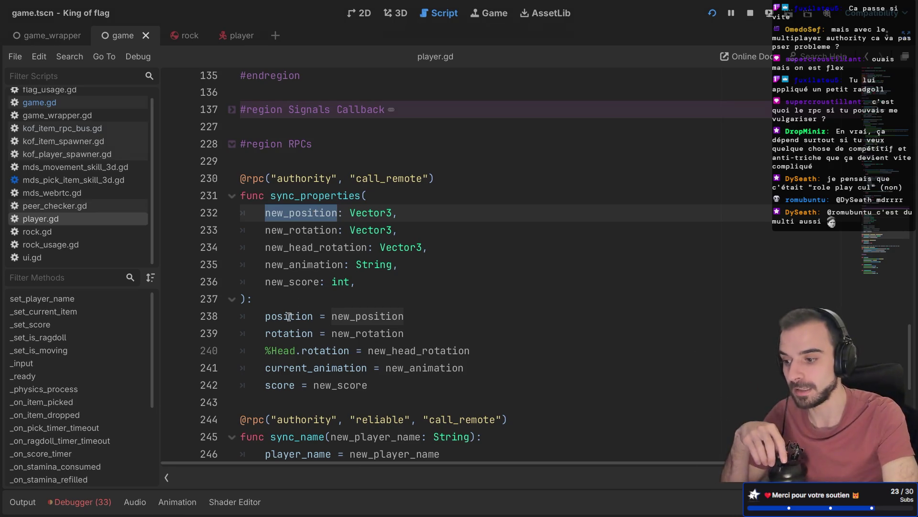
double_click(287, 318)
double_click(312, 231)
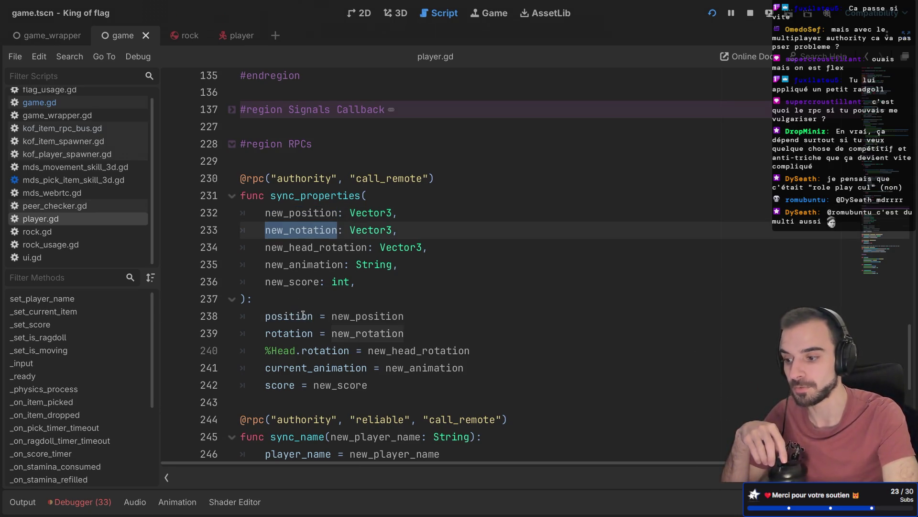
double_click(289, 334)
- Match new_head_rotation, new_animation and new_score to %Head.rotation, current_animation and score
left_click(307, 248)
double_click(306, 248)
left_click(319, 351)
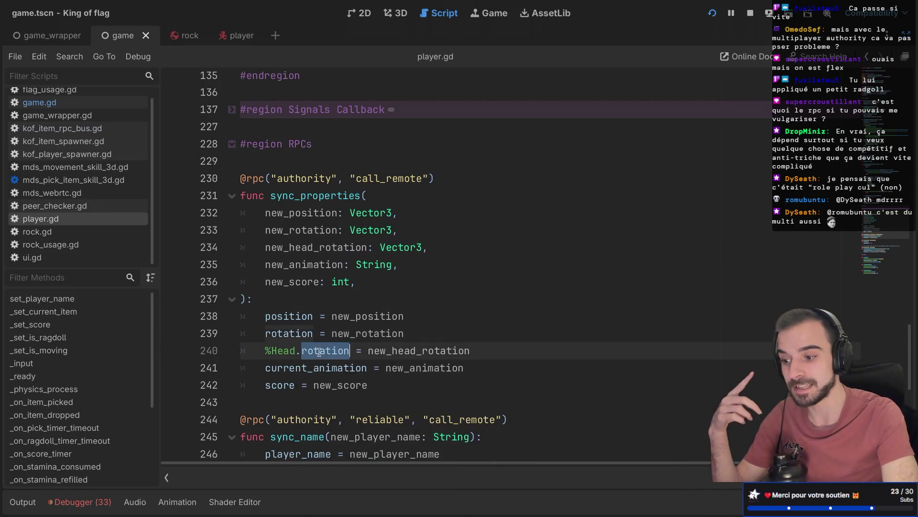
left_click_drag(265, 352, 339, 351)
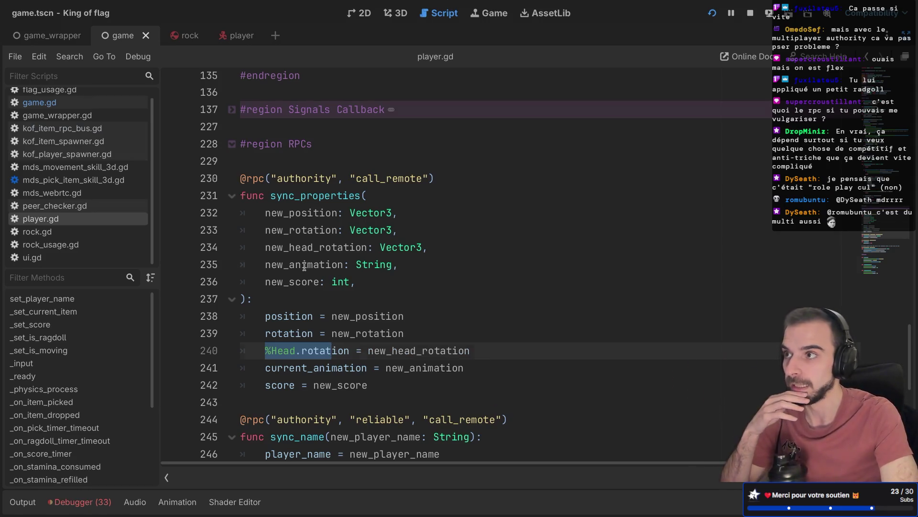
double_click(323, 267)
double_click(340, 367)
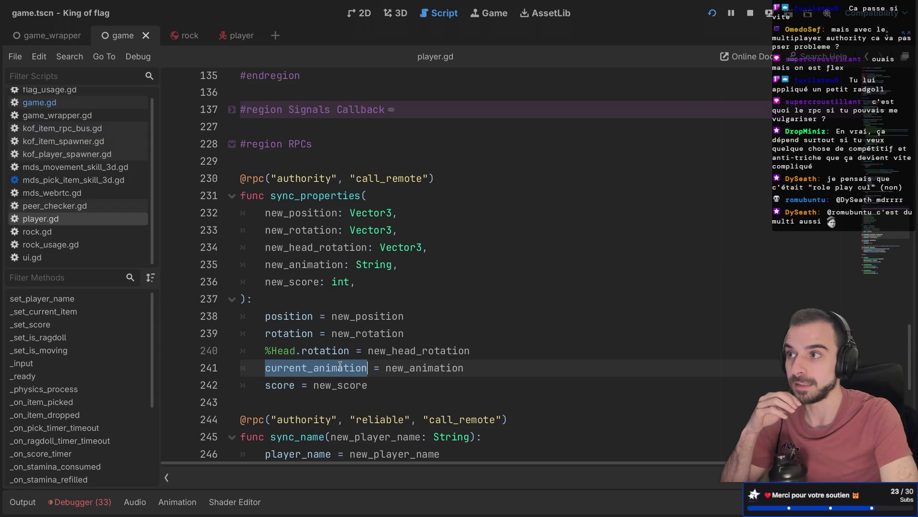
double_click(302, 283)
left_click(327, 380)
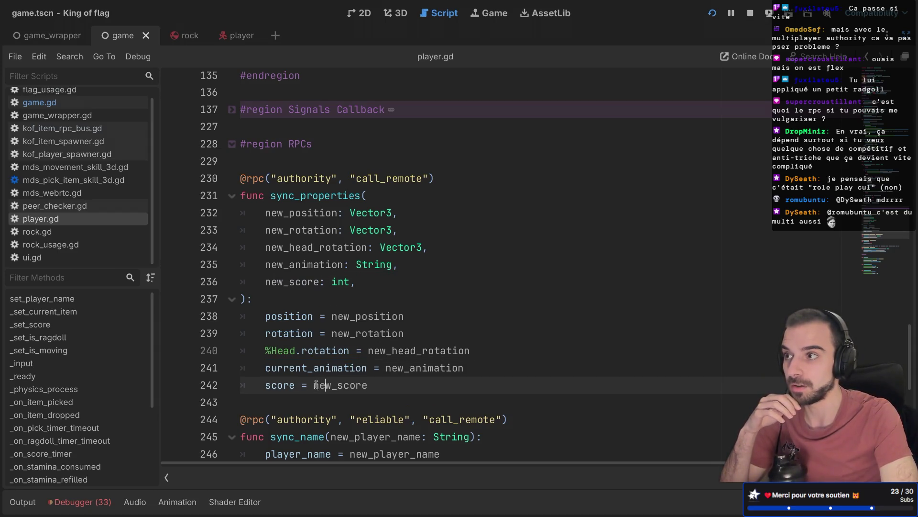
double_click(283, 385)
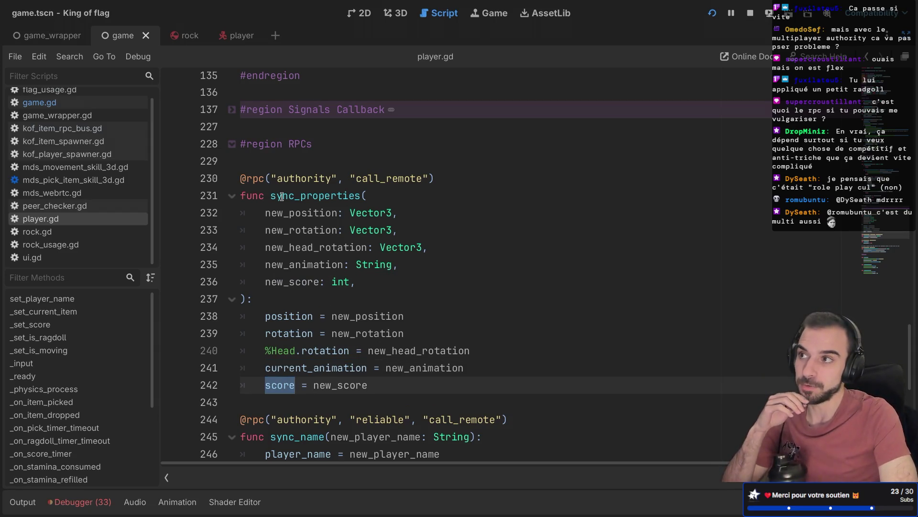
left_click_drag(246, 179, 265, 178)
mouse_move(265, 177)
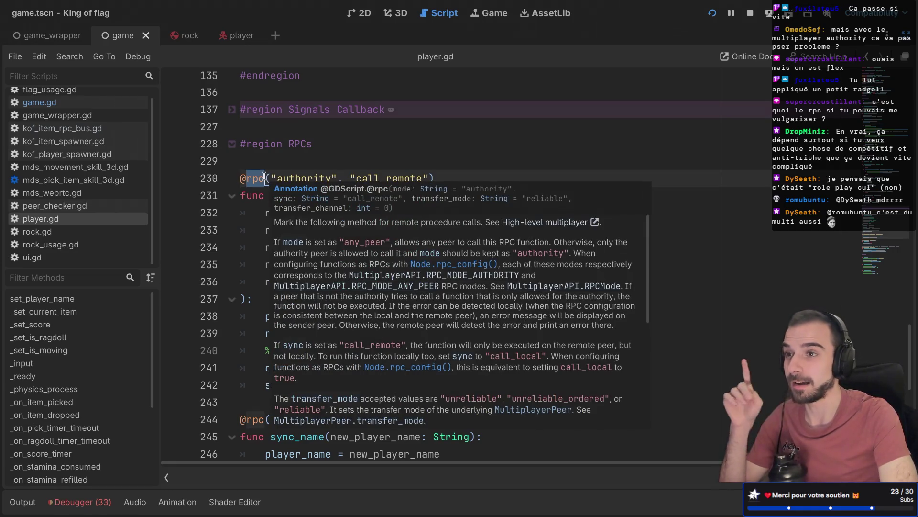
left_click(308, 162)
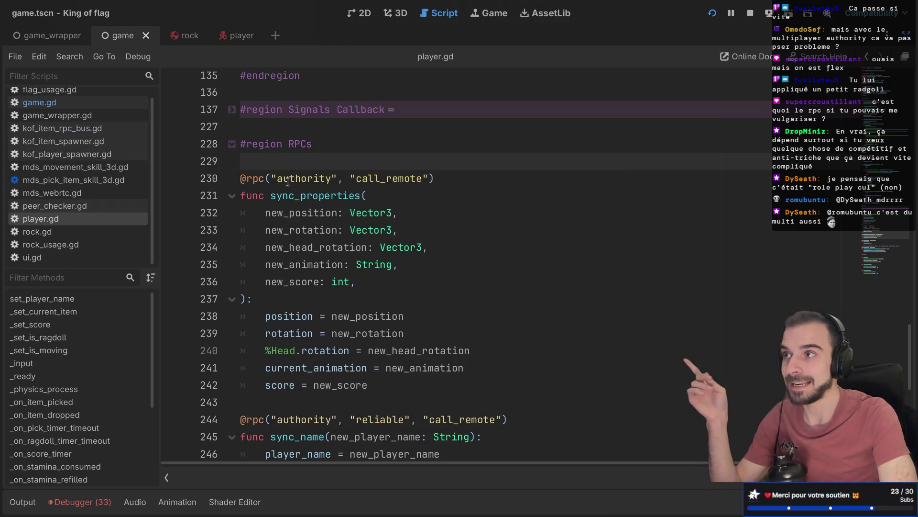
double_click(287, 180)
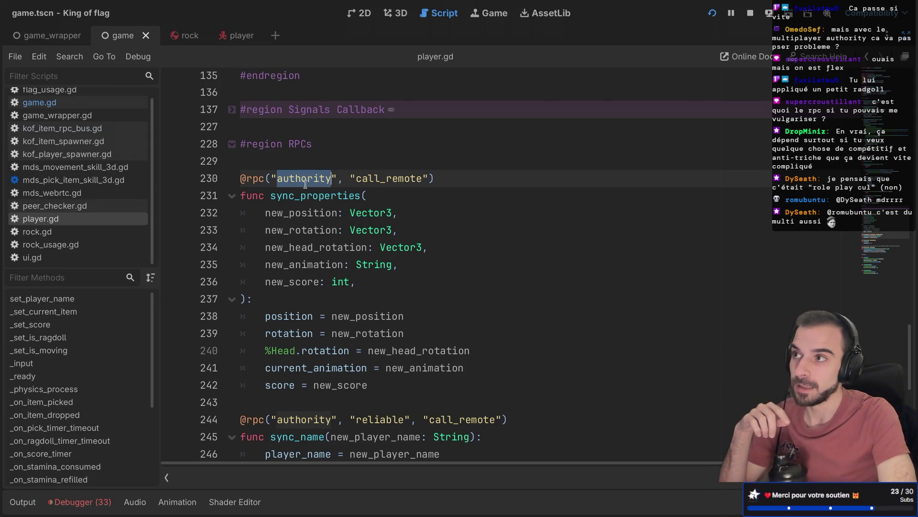
key("super+b")
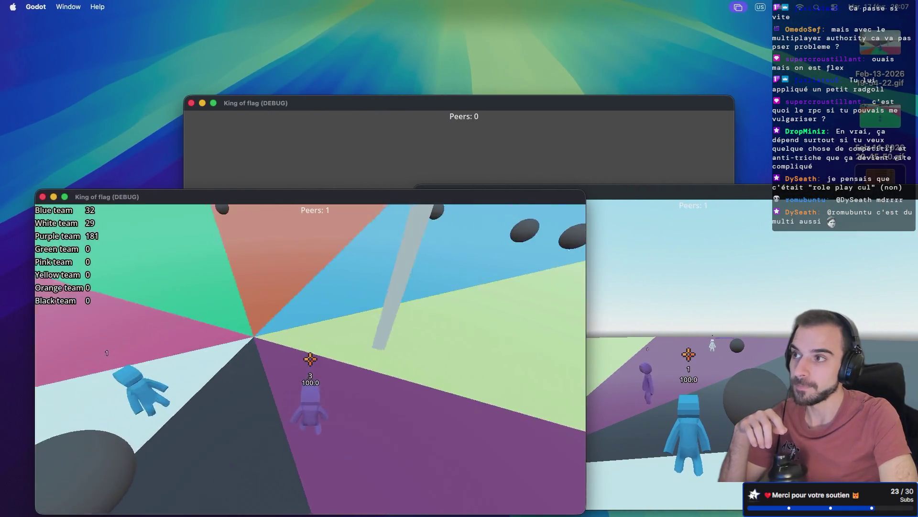
- Run the purple player toward the pillar, then return to player.gd in the editor
key("w")
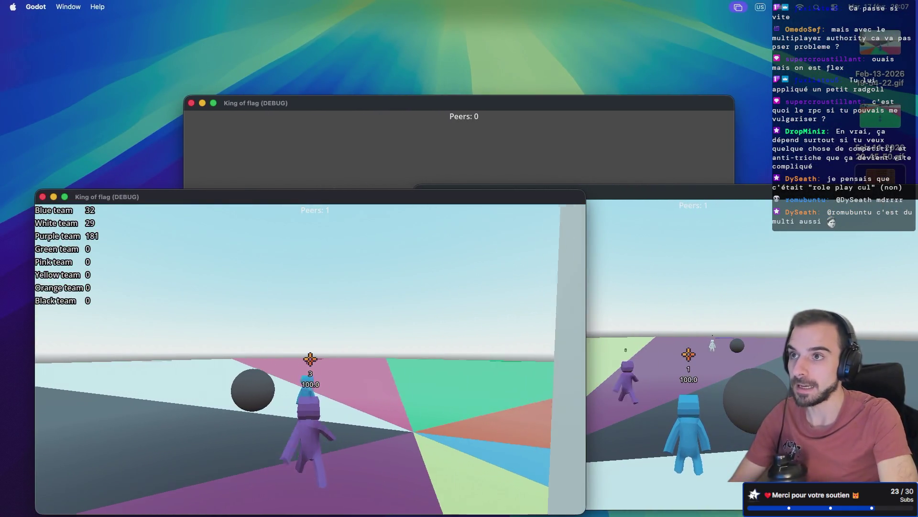
key("w")
key("w")
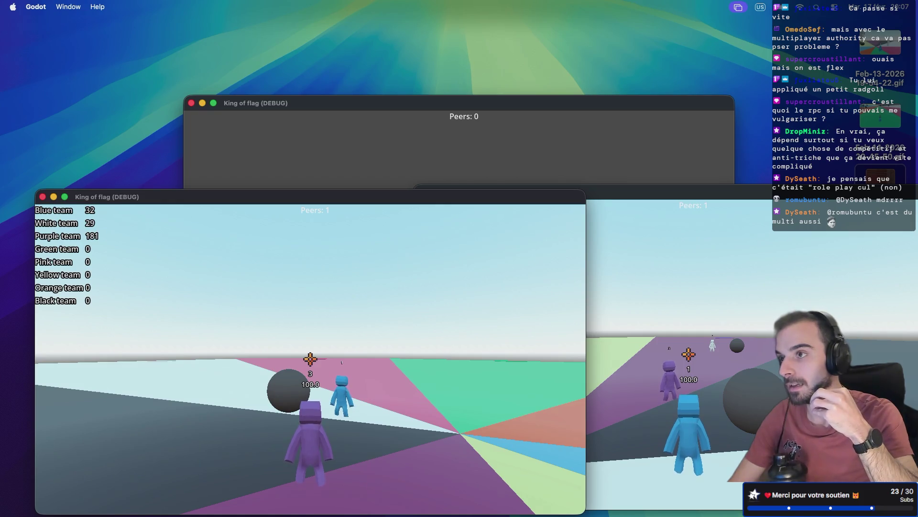
key("ctrl+Right")
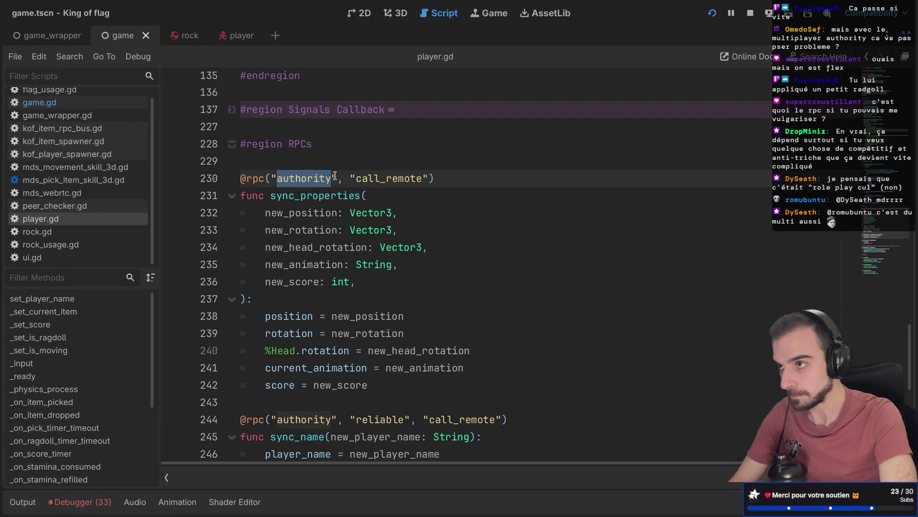
double_click(387, 178)
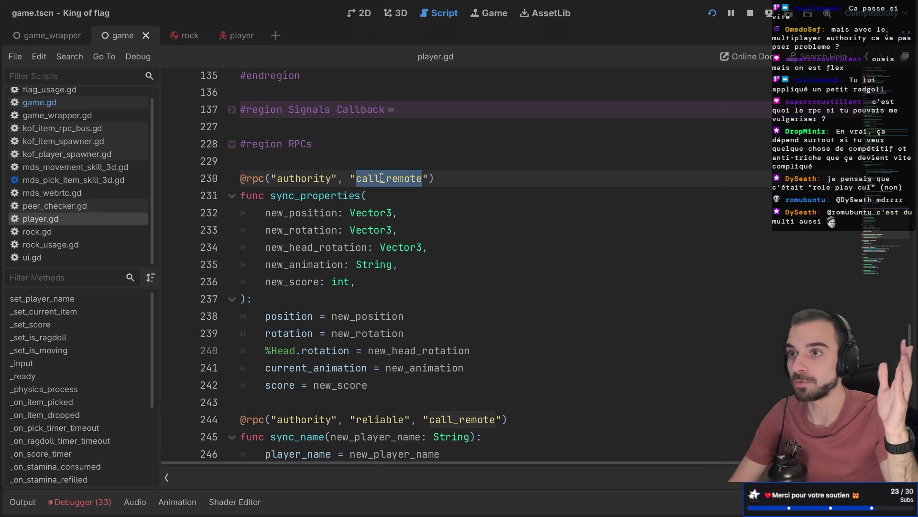
scroll(381, 177, "up", 9)
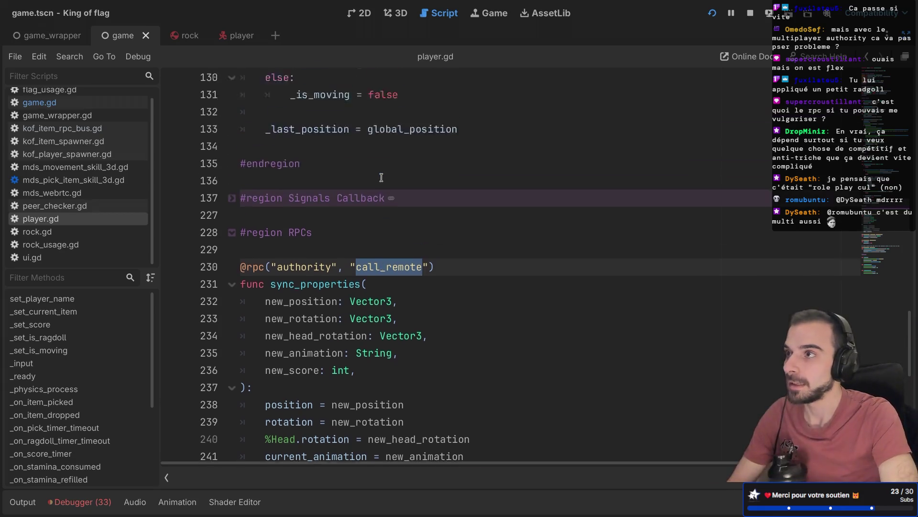
scroll(382, 178, "up", 3)
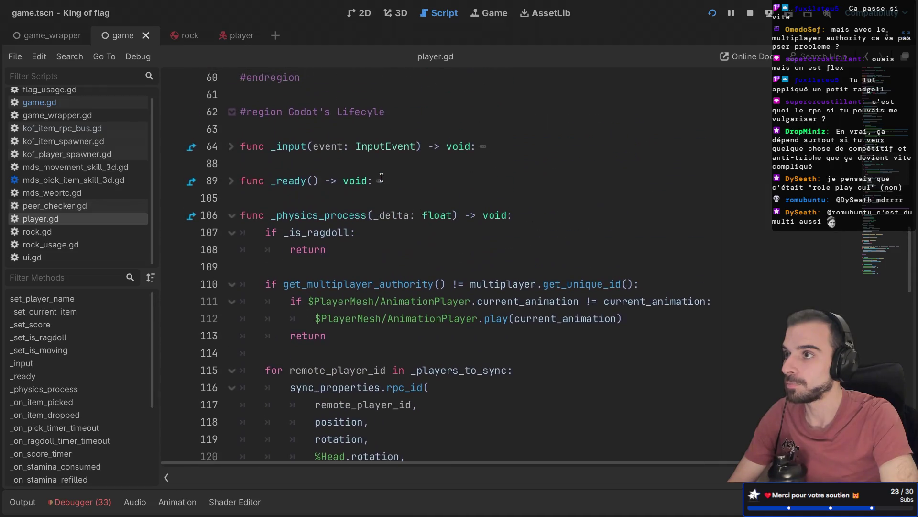
left_click_drag(271, 217, 366, 212)
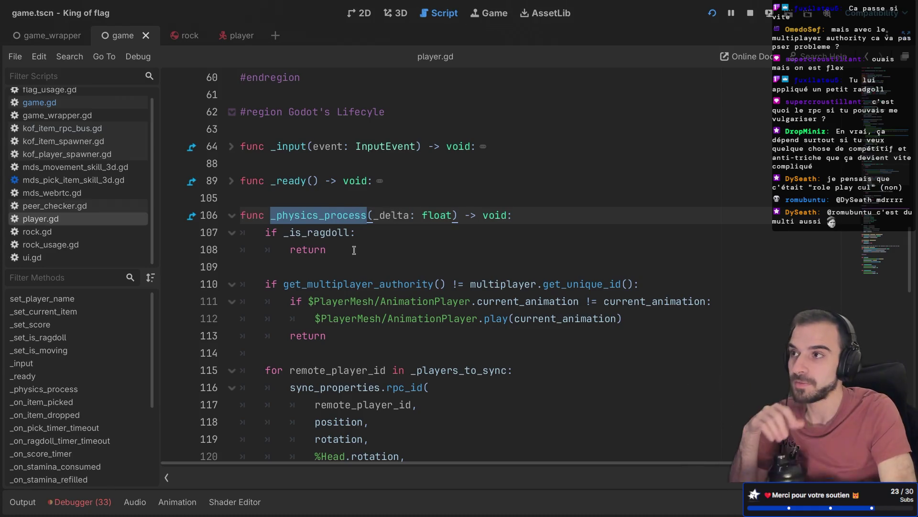
scroll(339, 310, "down", 20)
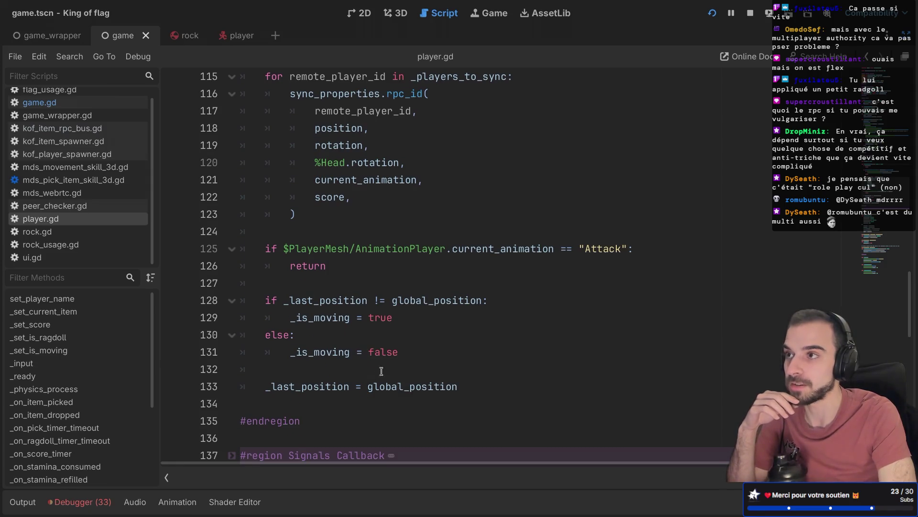
scroll(324, 263, "up", 3)
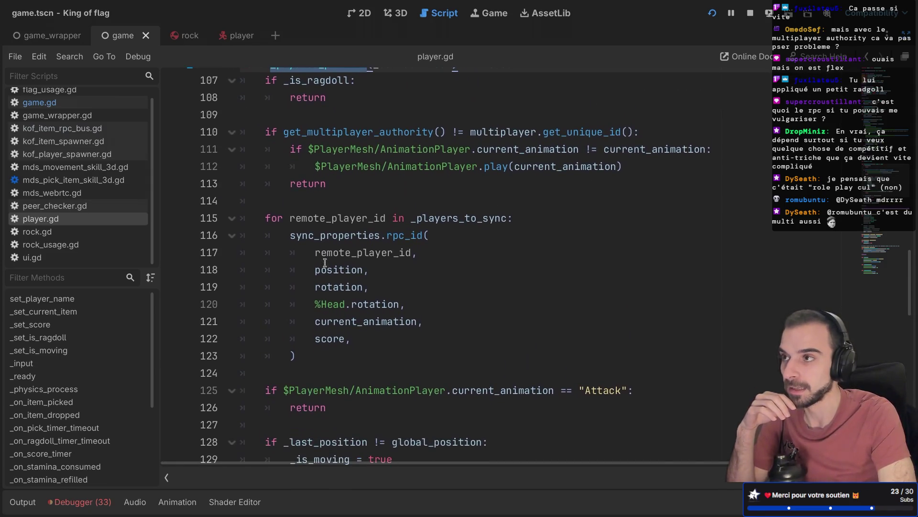
mouse_move(291, 235)
left_mouse_down()
mouse_move(315, 237)
mouse_move(342, 355)
left_mouse_up()
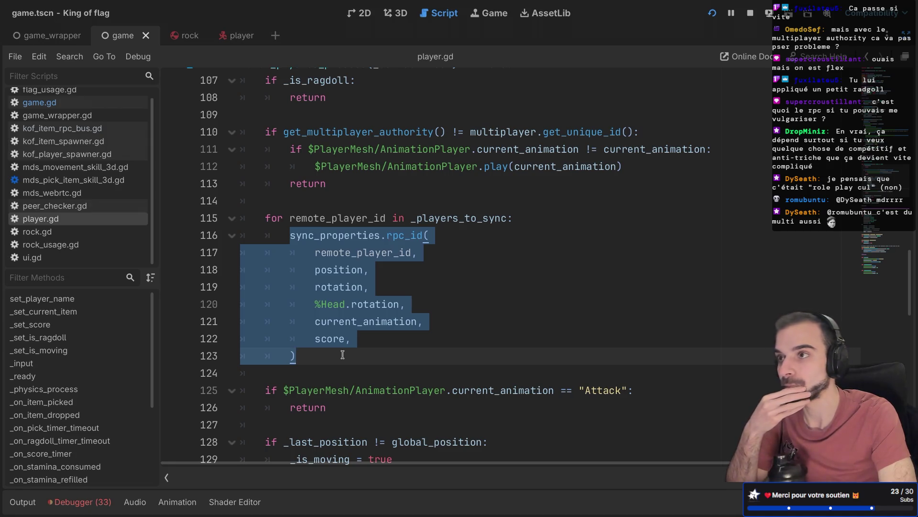
left_click(343, 355)
double_click(325, 229)
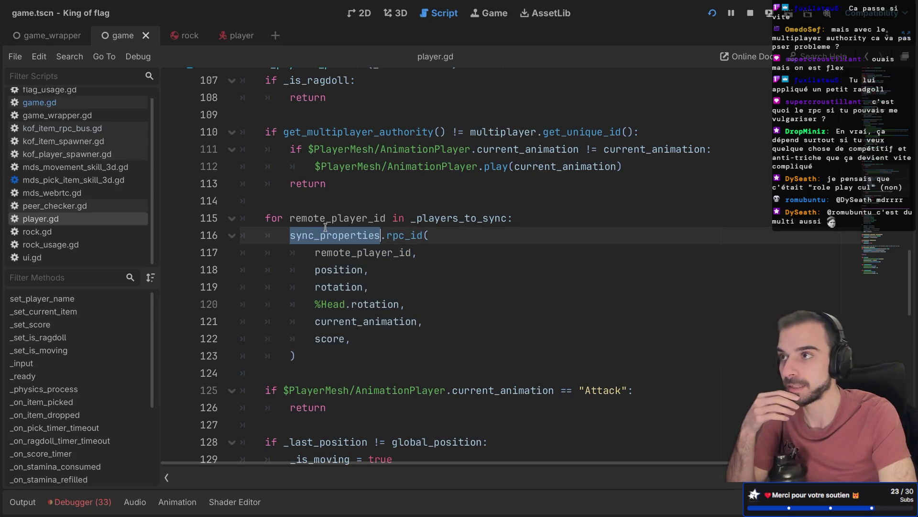
scroll(325, 227, "up", 3)
scroll(344, 242, "up", 1)
left_click_drag(283, 294, 634, 291)
double_click(410, 295)
left_click_drag(469, 295, 630, 297)
left_click_drag(643, 334, 288, 310)
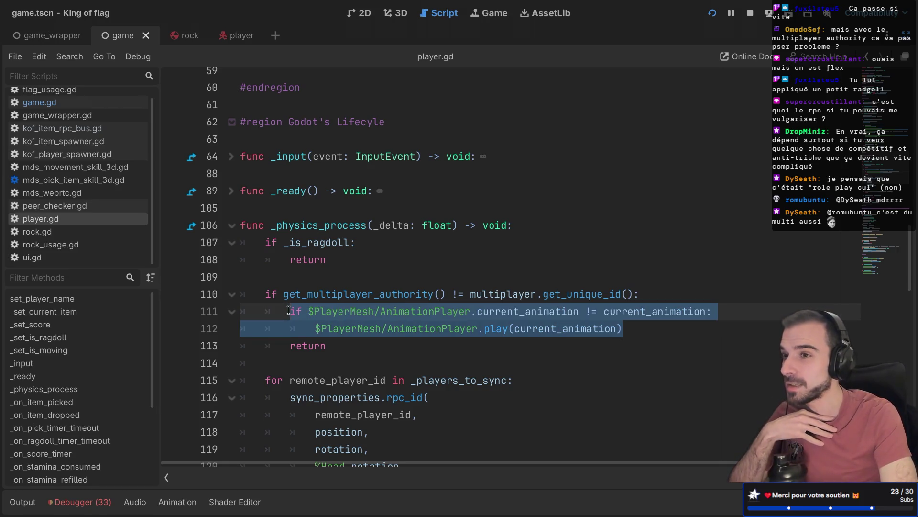
left_click_drag(283, 346, 348, 348)
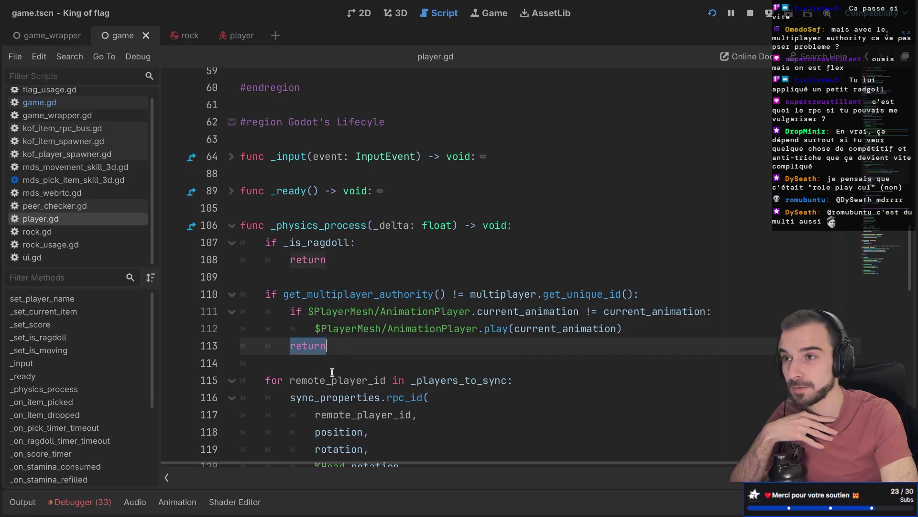
scroll(332, 371, "down", 4)
mouse_move(276, 192)
left_mouse_down()
mouse_move(268, 189)
mouse_move(344, 398)
left_mouse_up()
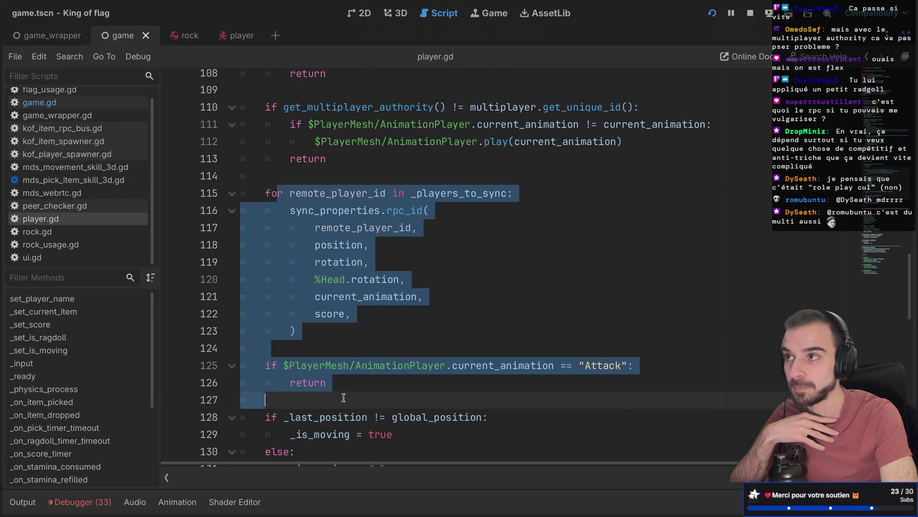
left_click(326, 245)
left_click(282, 179)
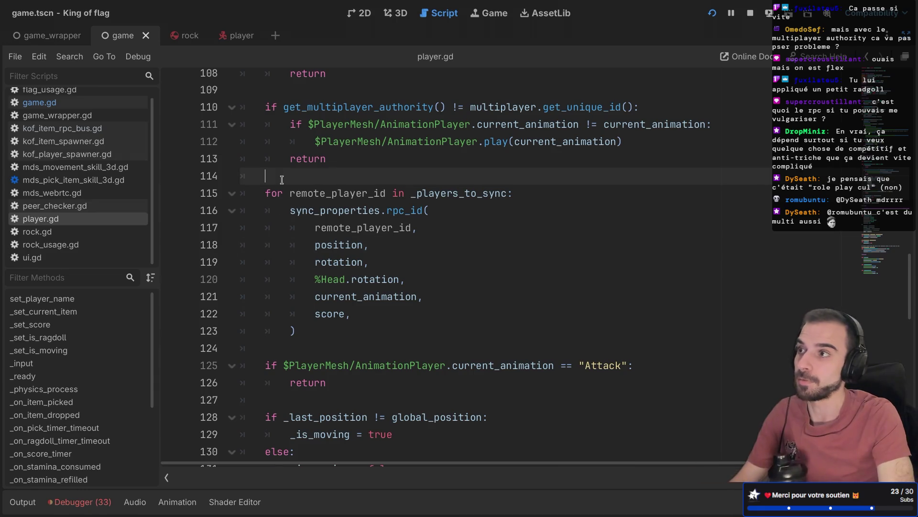
- Add the comment '# I'm the multiplayer instance who own this player' above the sync loop
key("Return")
key("Up")
key("Return")
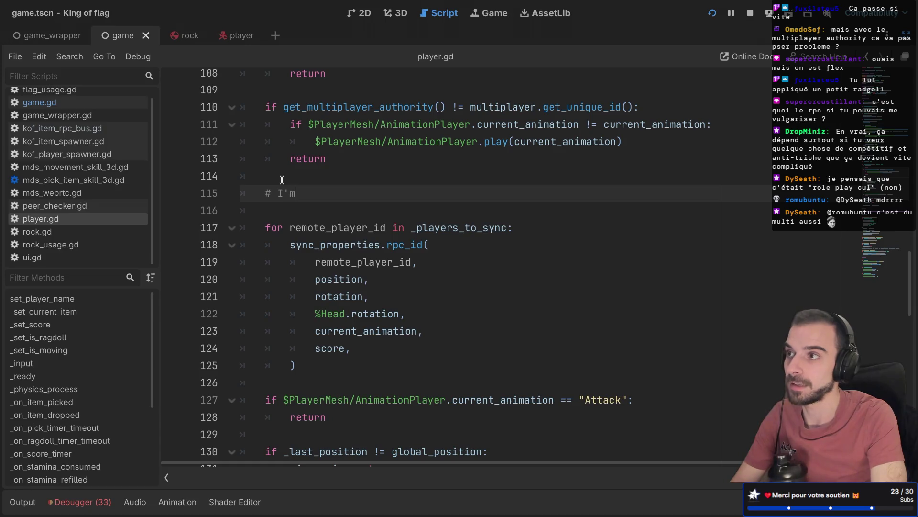
type("the player who own this paly")
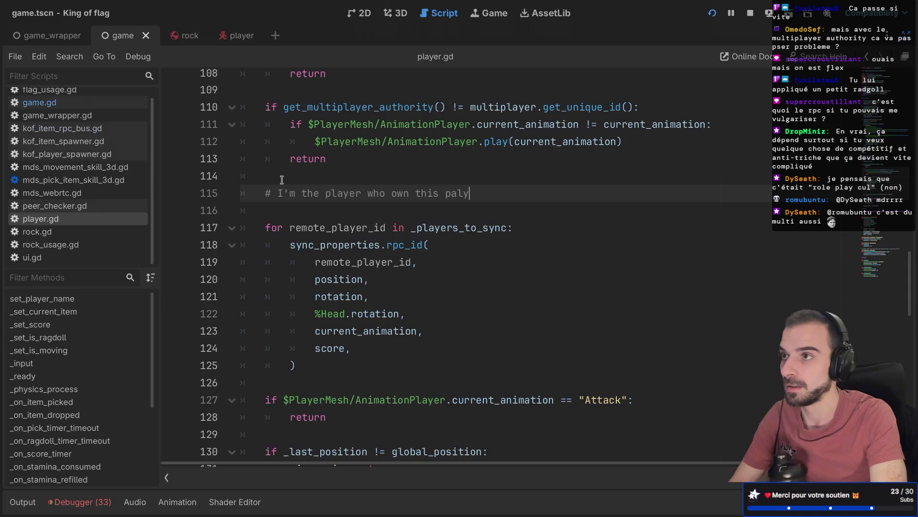
type("layer")
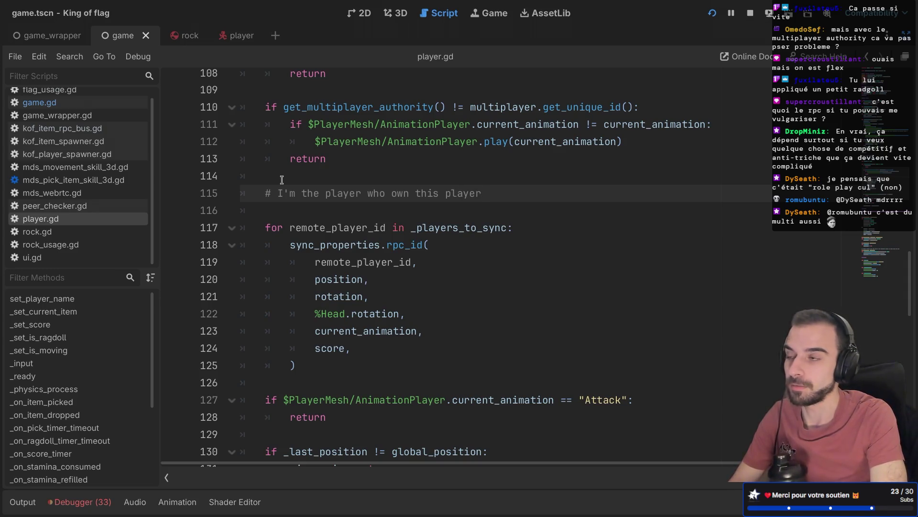
double_click(330, 193)
type("multiplayer instance")
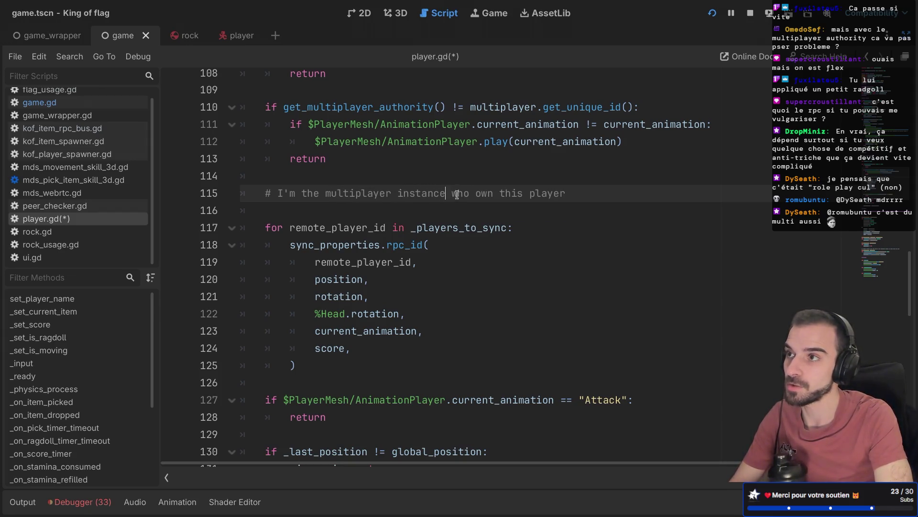
- Add '# So start sync' on the next line and remove the extra blank line
left_click(571, 197)
key("Return")
type("# So st")
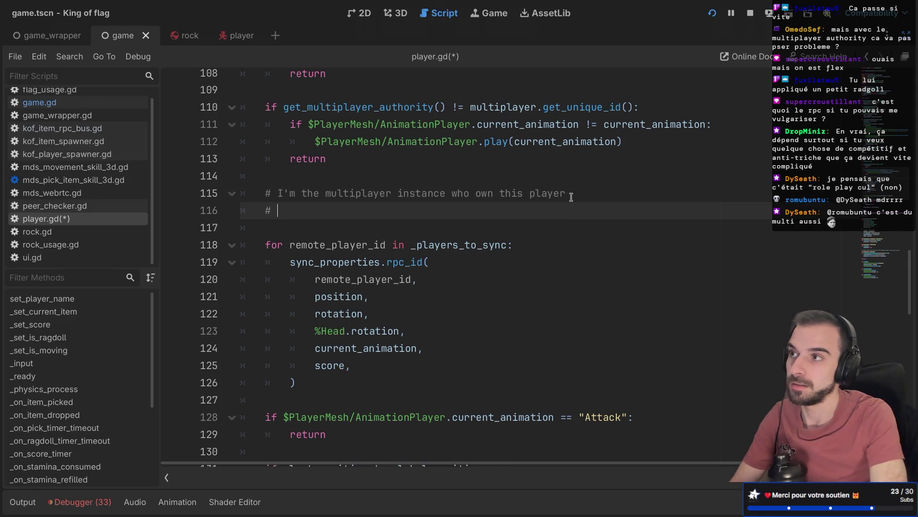
type("art sync")
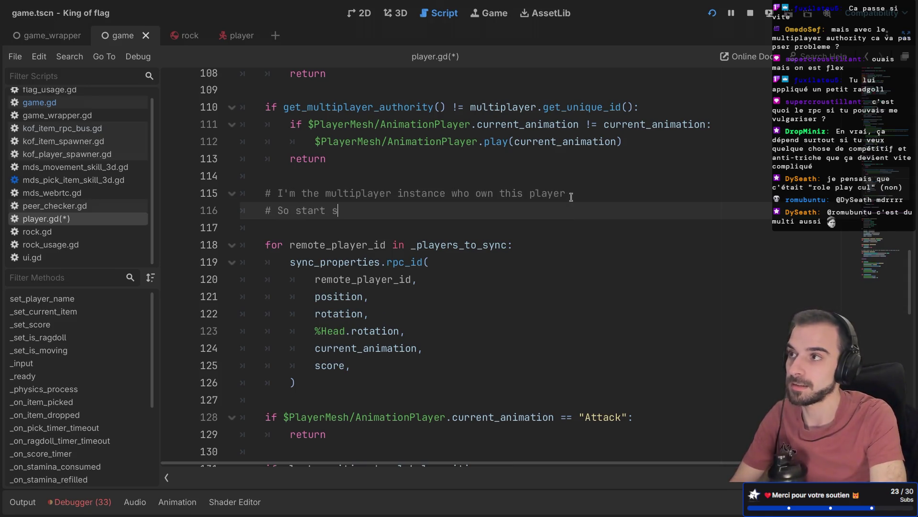
left_click(321, 227)
key("BackSpace")
key("BackSpace")
key("BackSpace")
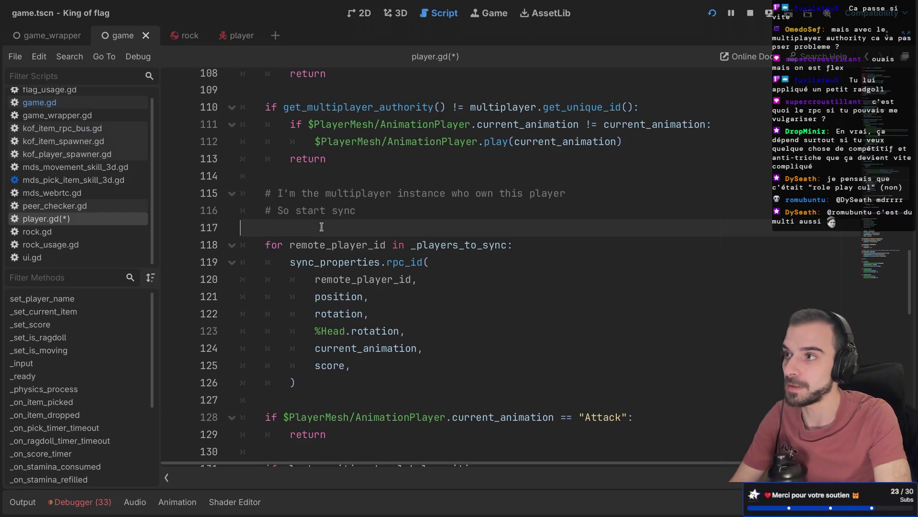
type("c")
- Jump to the sync_properties definition from its call on line 118
left_click(321, 228)
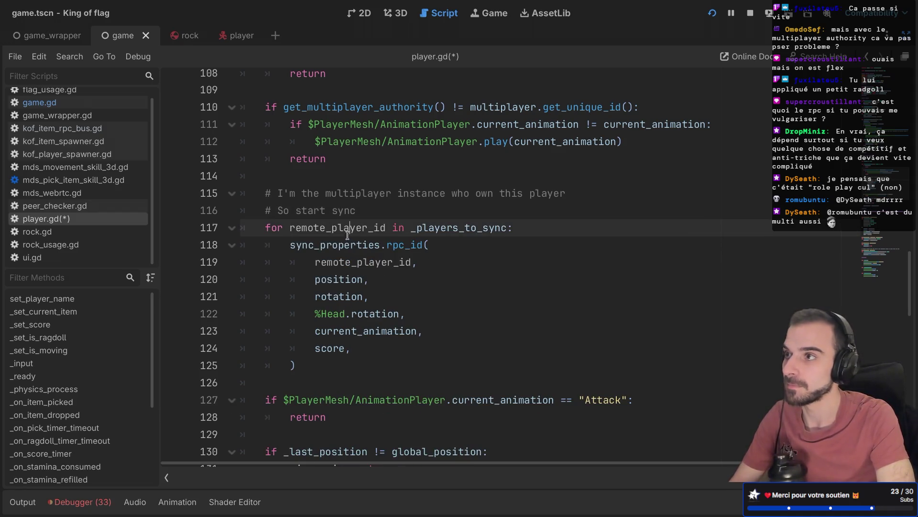
double_click(340, 245)
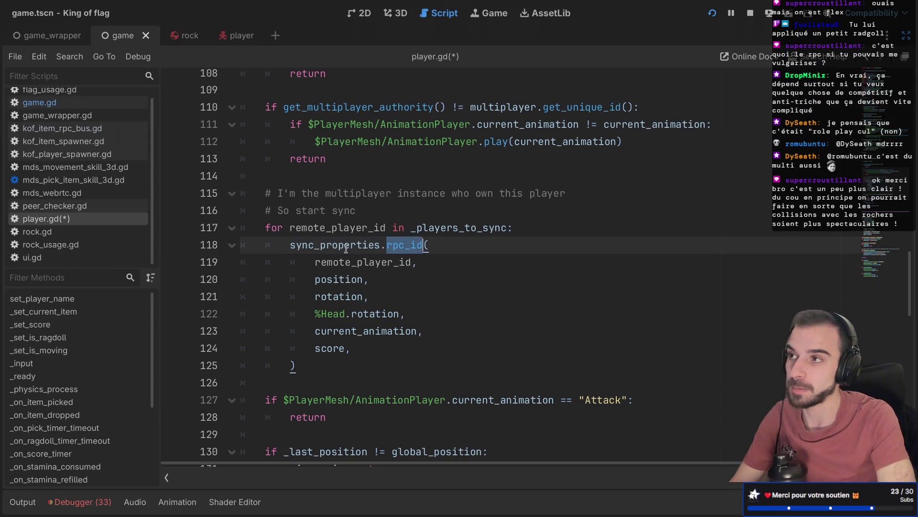
left_click(346, 244, "ctrl")
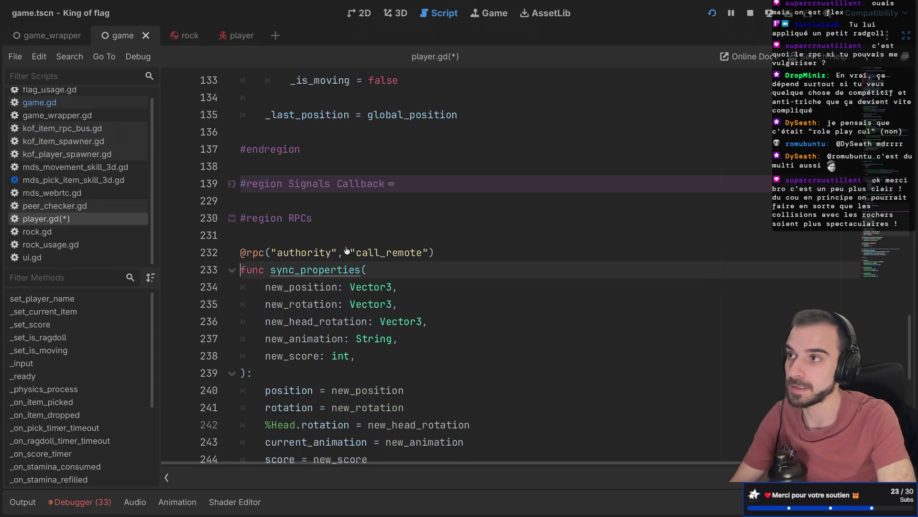
double_click(283, 253)
scroll(392, 211, "up", 10)
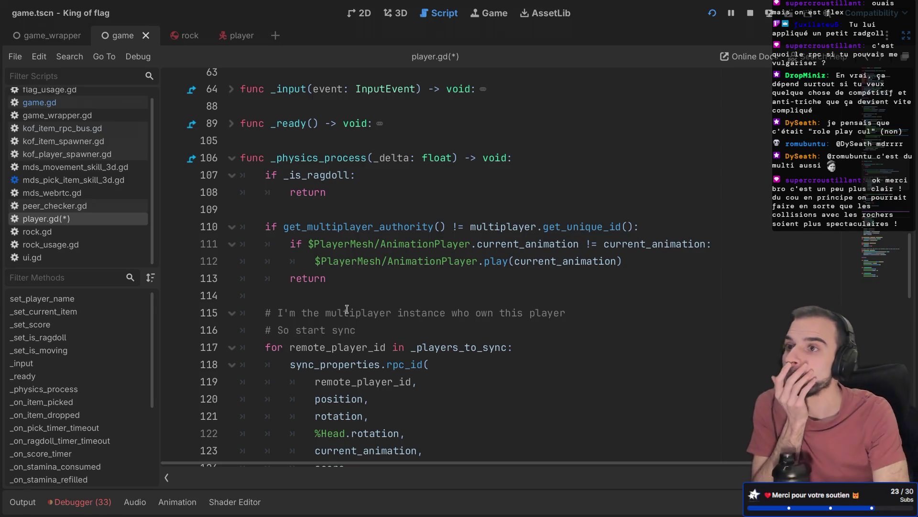
scroll(418, 319, "down", 2)
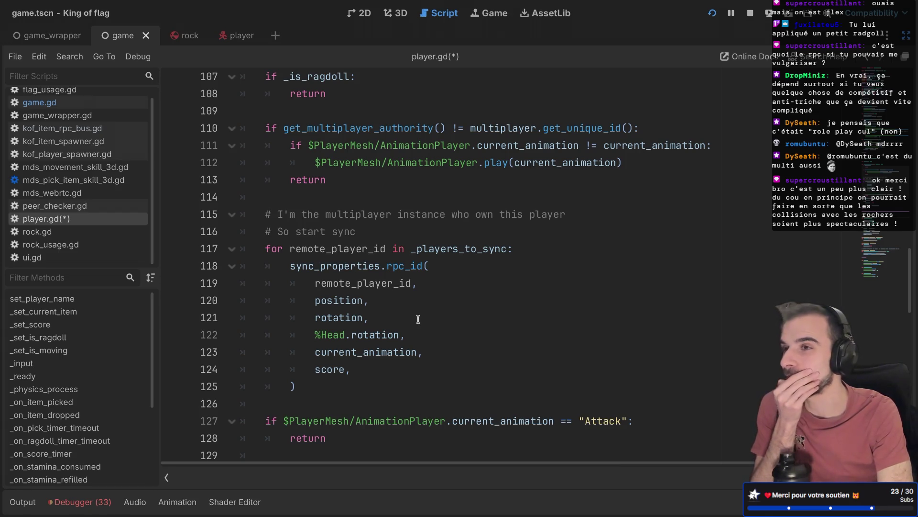
scroll(419, 319, "down", 1)
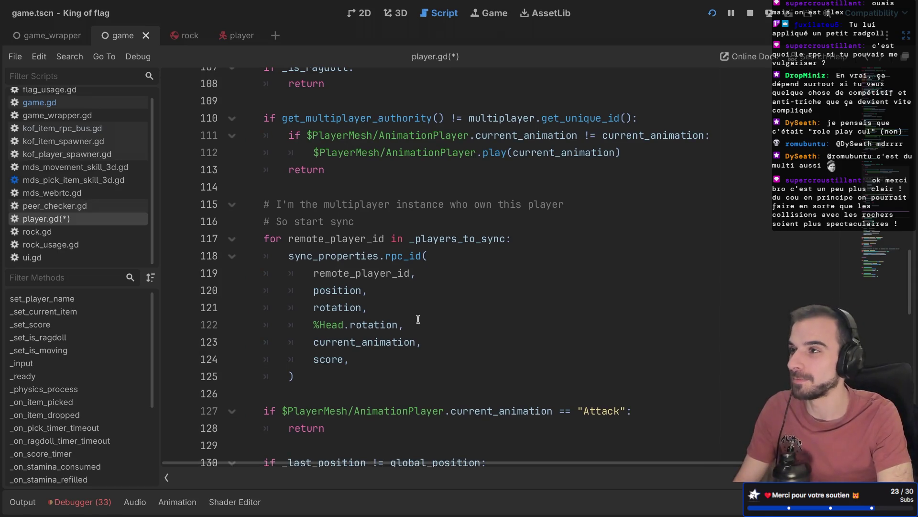
scroll(418, 319, "down", 20)
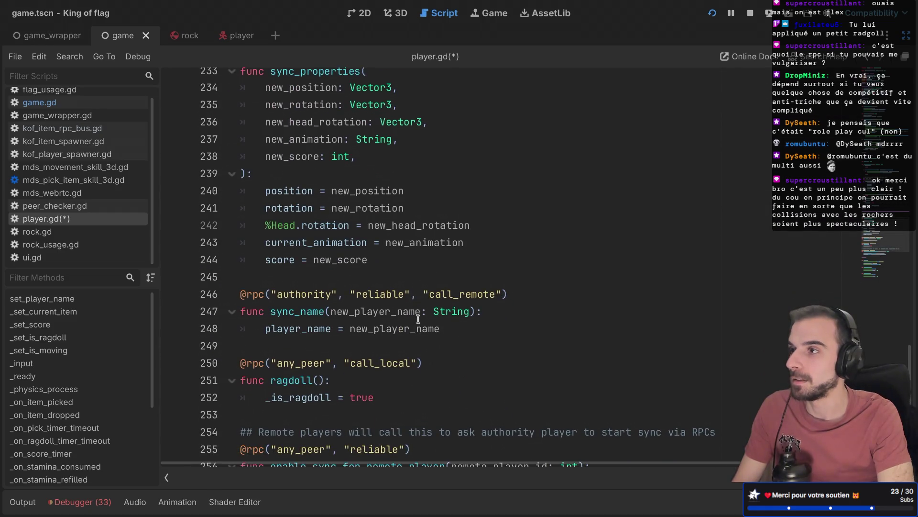
scroll(419, 319, "up", 2)
scroll(418, 319, "down", 5)
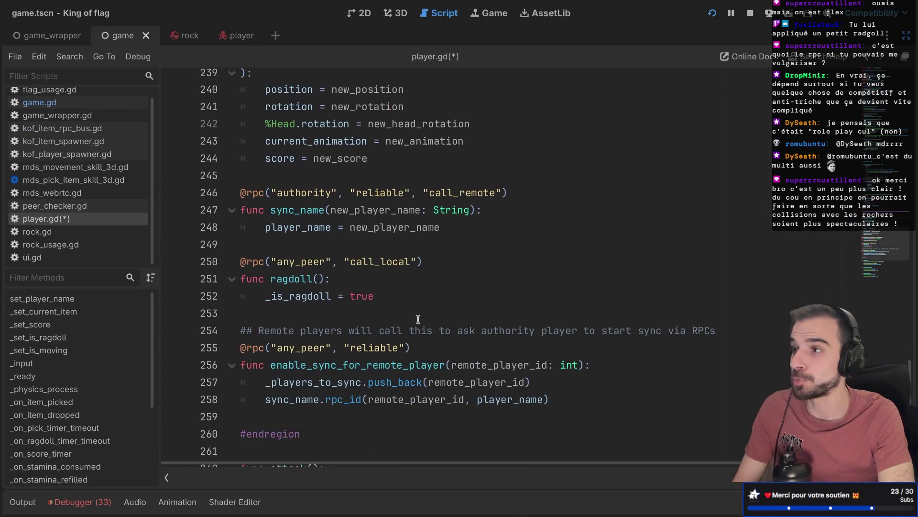
left_click_drag(271, 279, 375, 296)
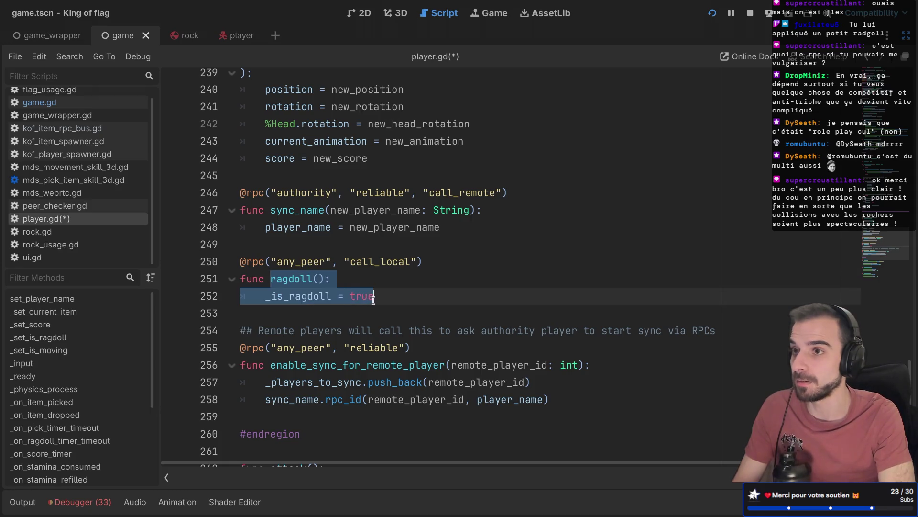
left_click(296, 292)
double_click(300, 262)
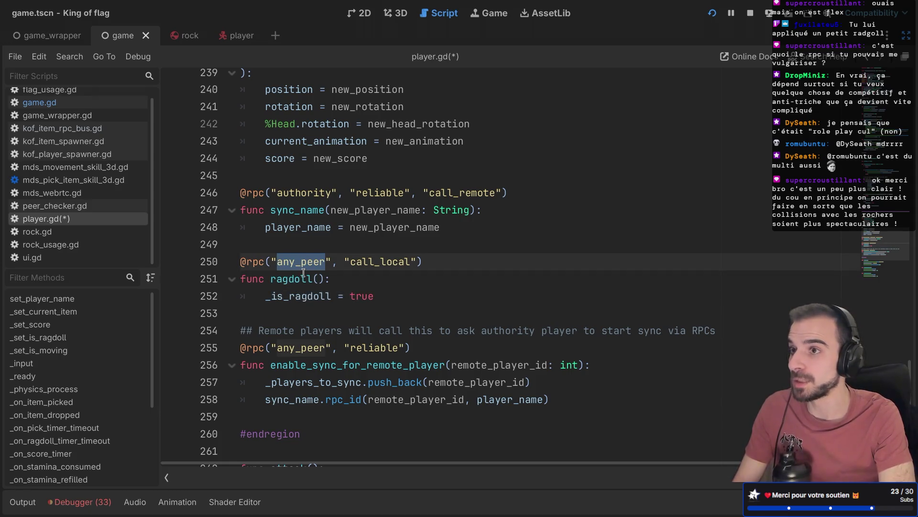
left_click(288, 279)
double_click(289, 279)
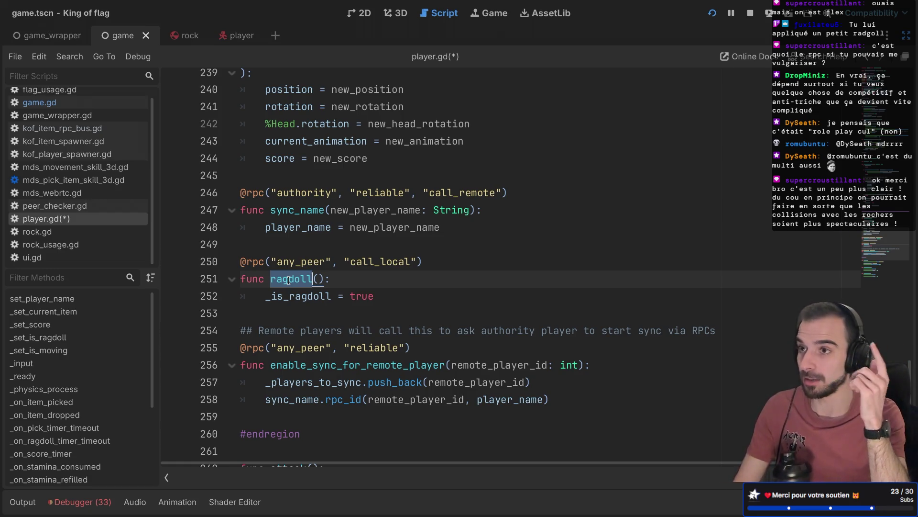
double_click(287, 297)
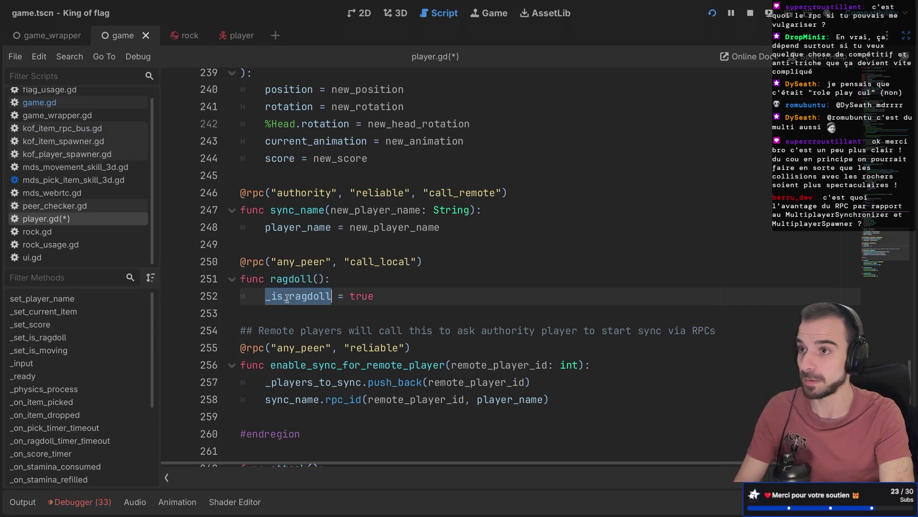
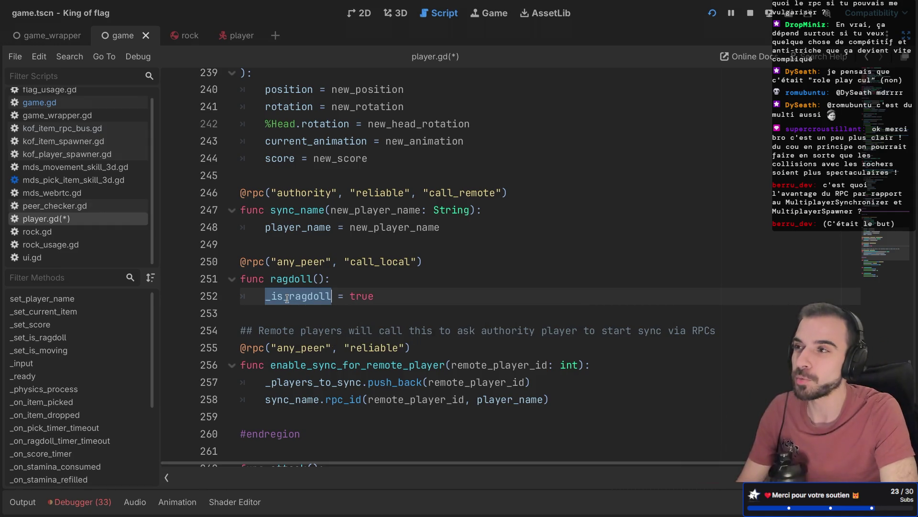
- Turn distraction-free mode off so the Scene, Inspector and FileSystem docks appear beside player.gd
key("ctrl+shift+F11")
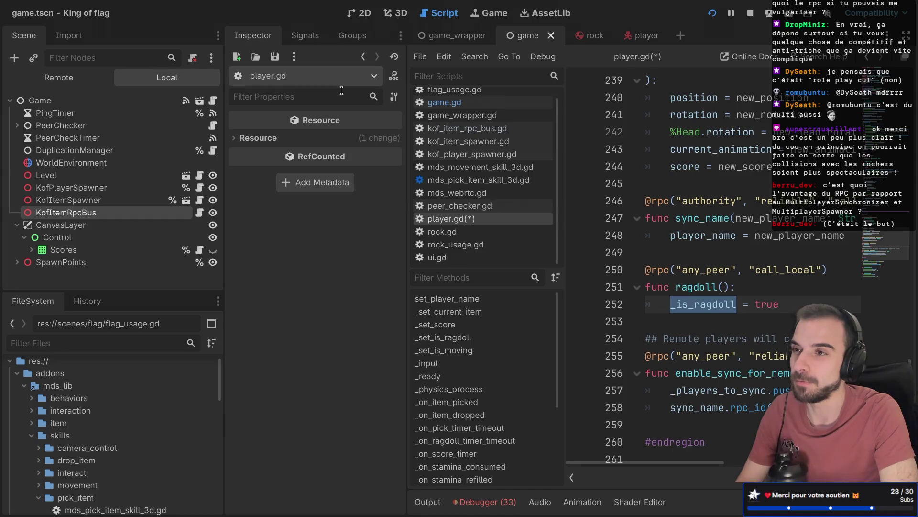
key("ctrl+shift+F11")
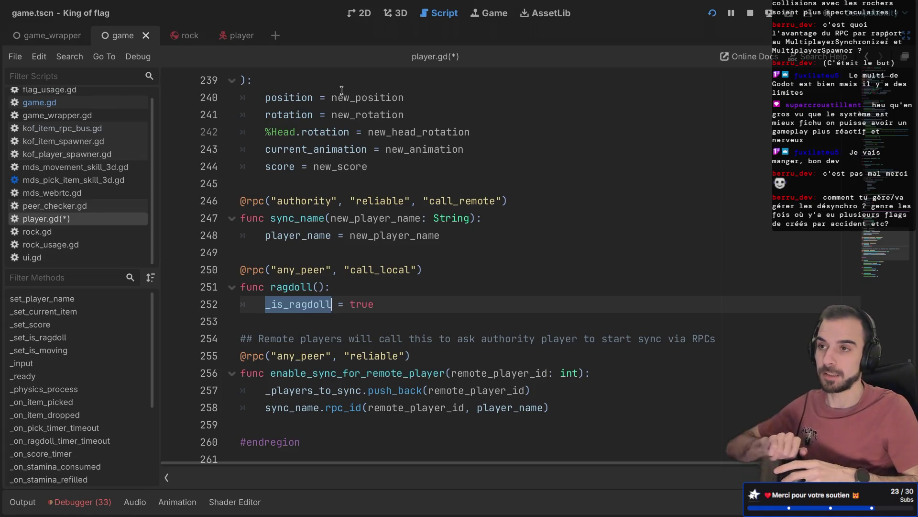
key("ctrl+shift+F11")
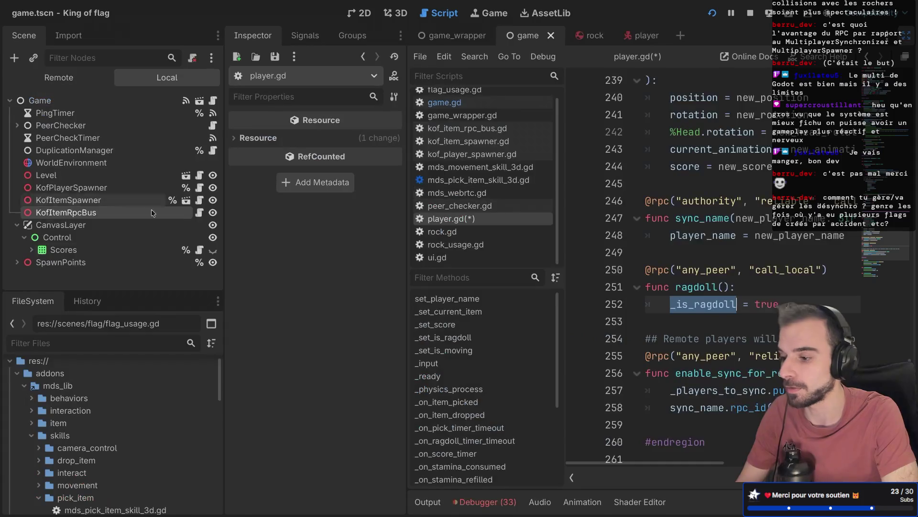
- Filter the FileSystem for mds_item and open mds_item_3d.gd in distraction-free mode
left_click(121, 344)
type("mds_")
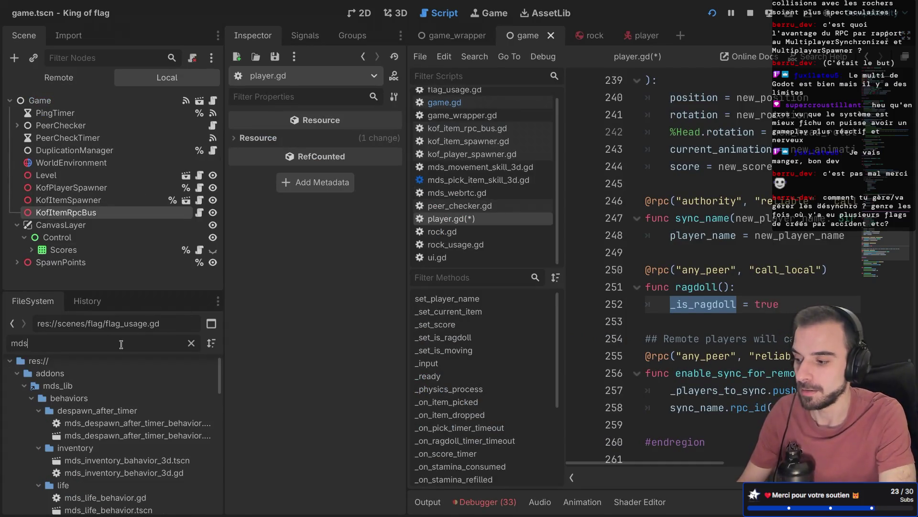
type("item")
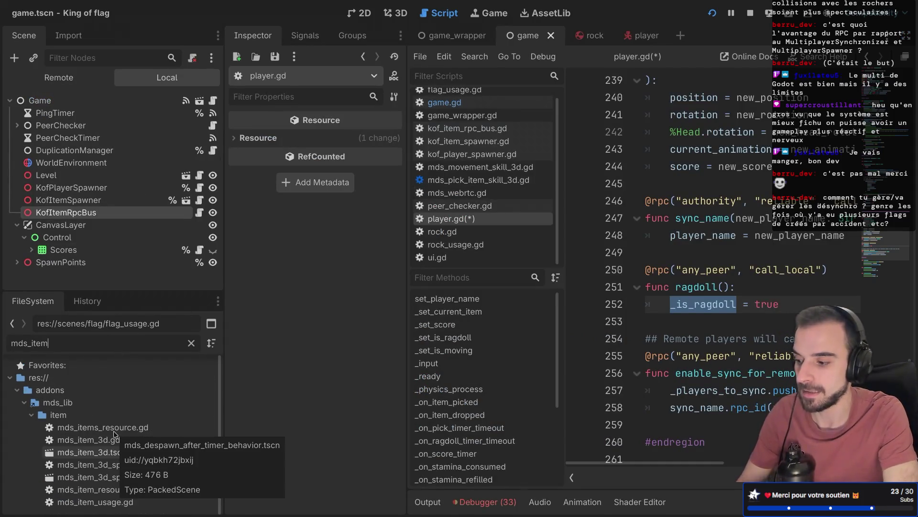
double_click(135, 442)
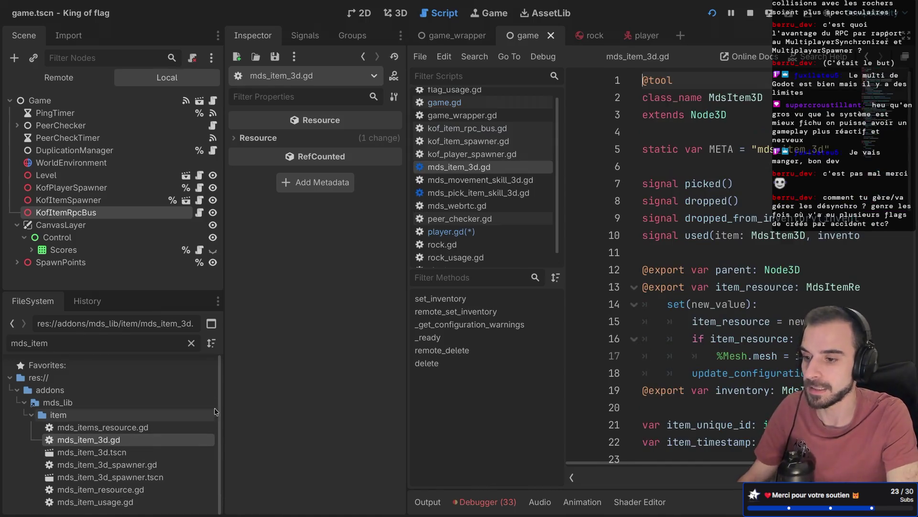
key("ctrl+shift+f")
key("Escape")
key("ctrl+shift+s")
key("Escape")
key("ctrl+shift+F11")
- Highlight the Mds prefix of MdsItem3D and the item_unique_id and item_timestamp variables
left_click_drag(326, 98, 305, 98)
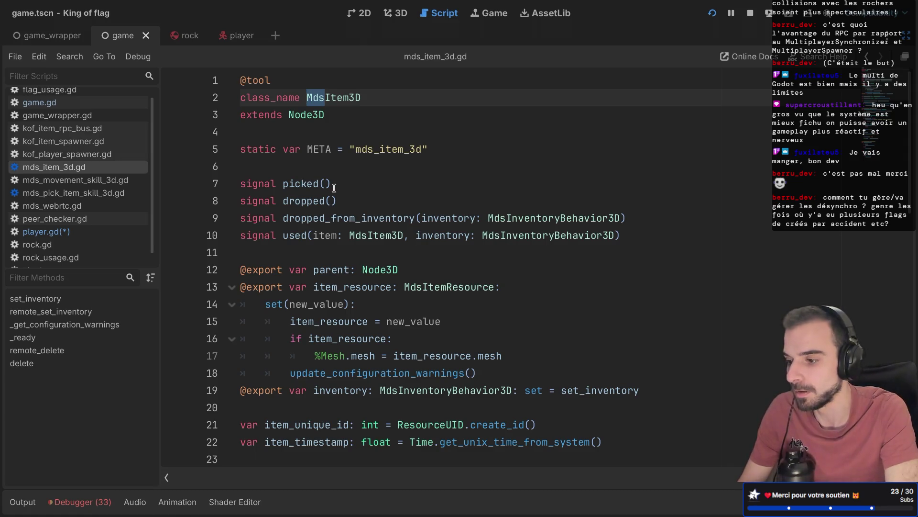
scroll(312, 325, "down", 3)
double_click(287, 313)
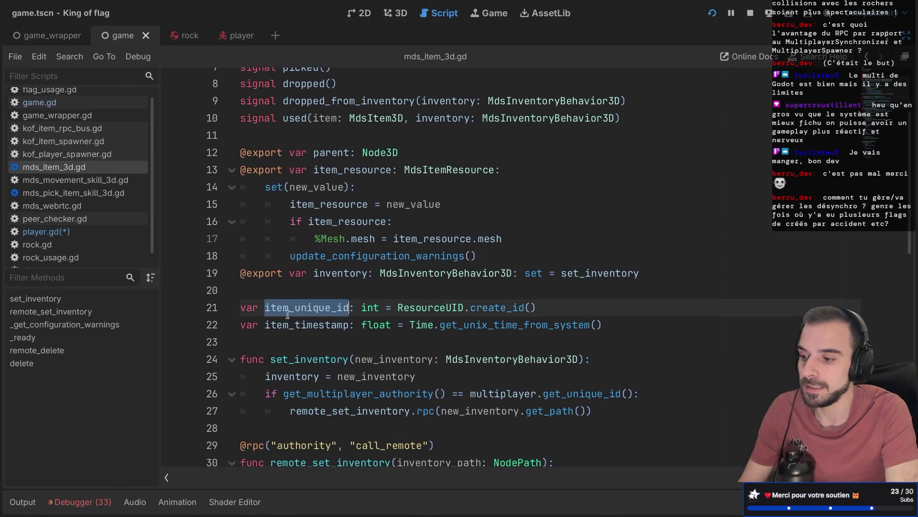
double_click(301, 325)
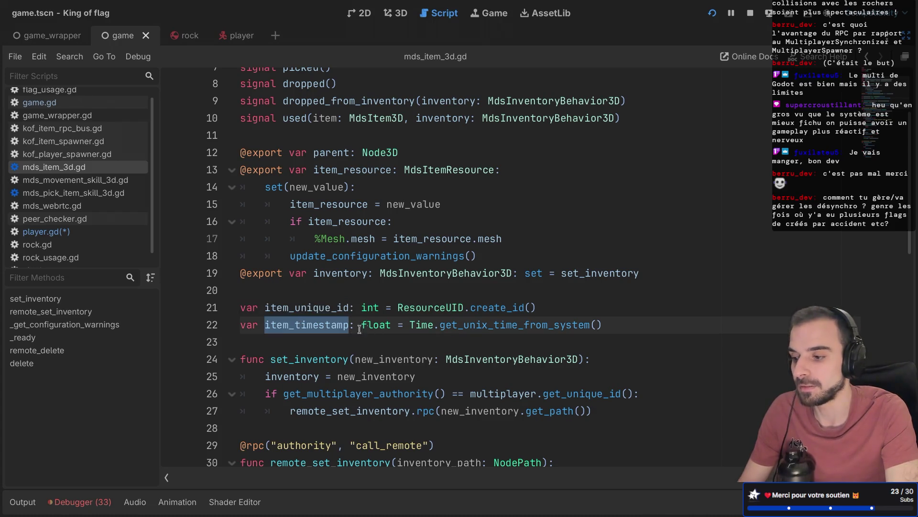
double_click(314, 309)
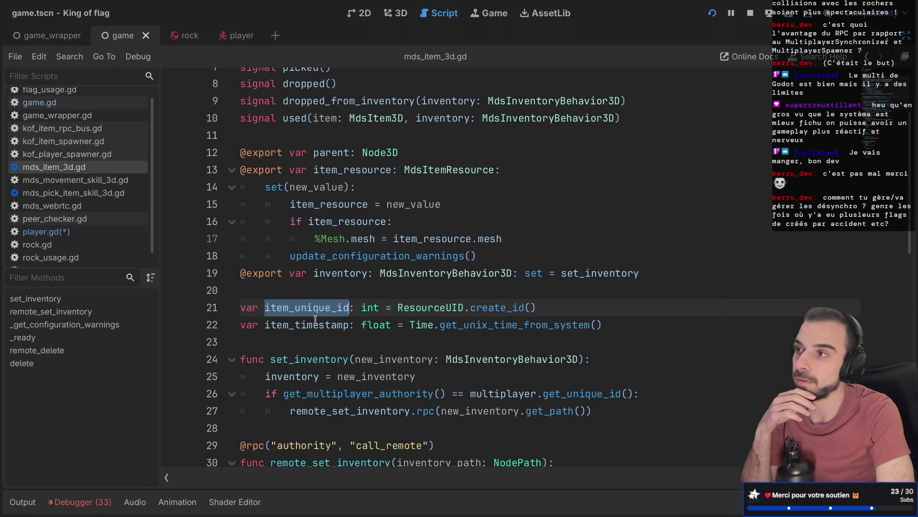
double_click(315, 322)
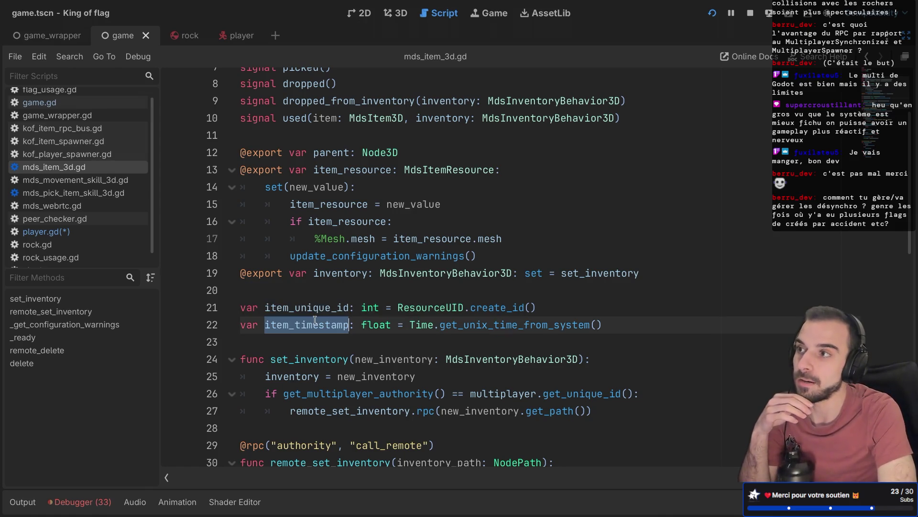
left_click(291, 325)
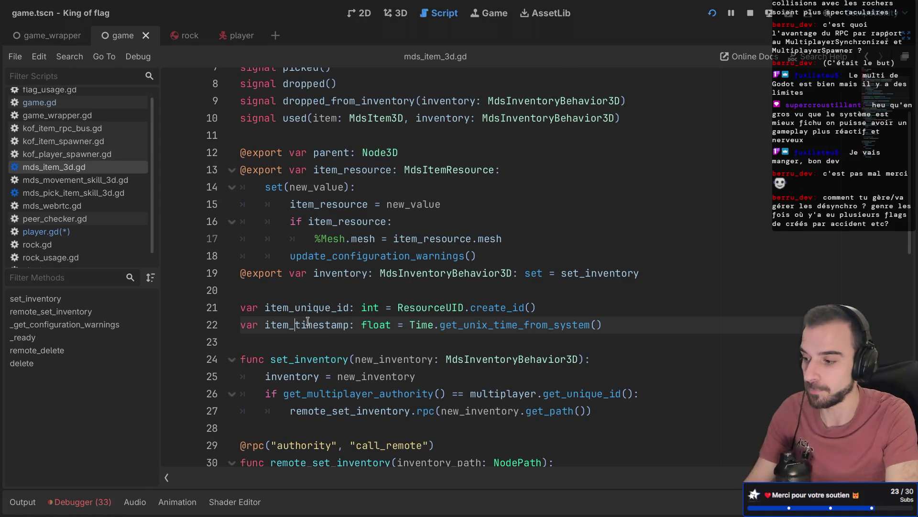
- Filter the FileSystem for dup and open duplication_manager.gd in distraction-free mode
key("ctrl+shift+F11")
left_click(86, 343)
type("dup")
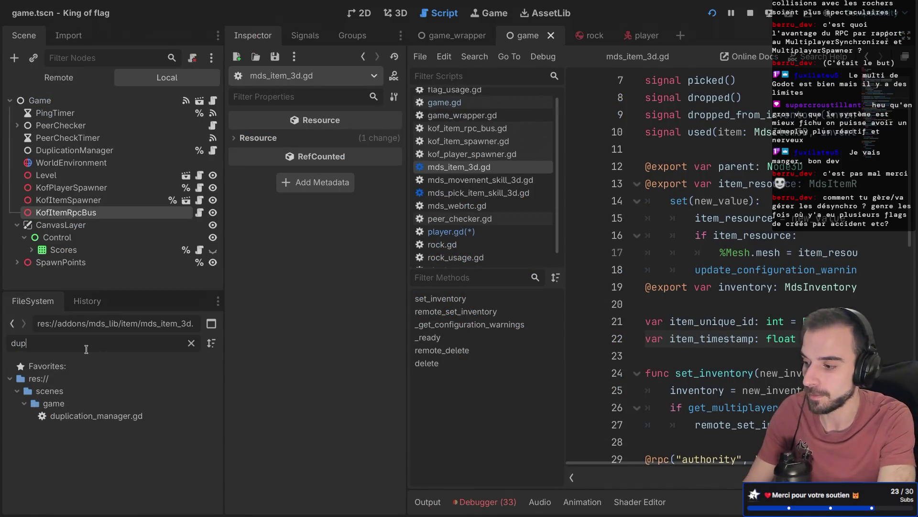
double_click(103, 415)
key("ctrl+shift+F11")
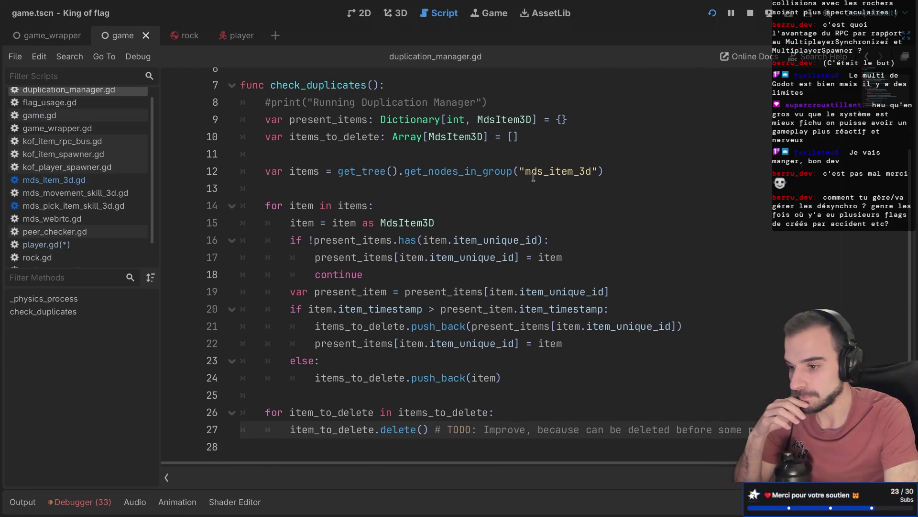
- Highlight the mds_item_3d group collection, first-seen check and stored-item lookup in check_duplicates
double_click(533, 171)
left_click_drag(260, 173, 591, 178)
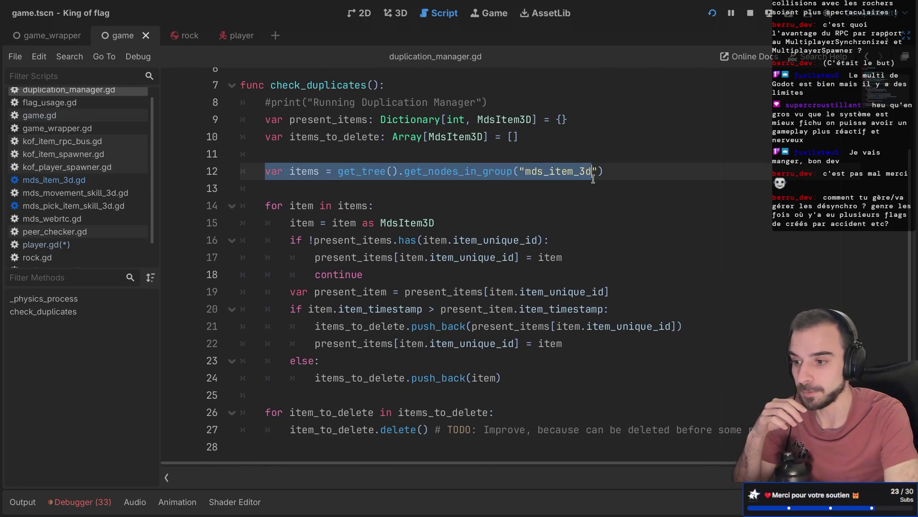
left_click(286, 223)
mouse_move(290, 240)
left_mouse_down()
mouse_move(431, 261)
mouse_move(418, 271)
left_mouse_up()
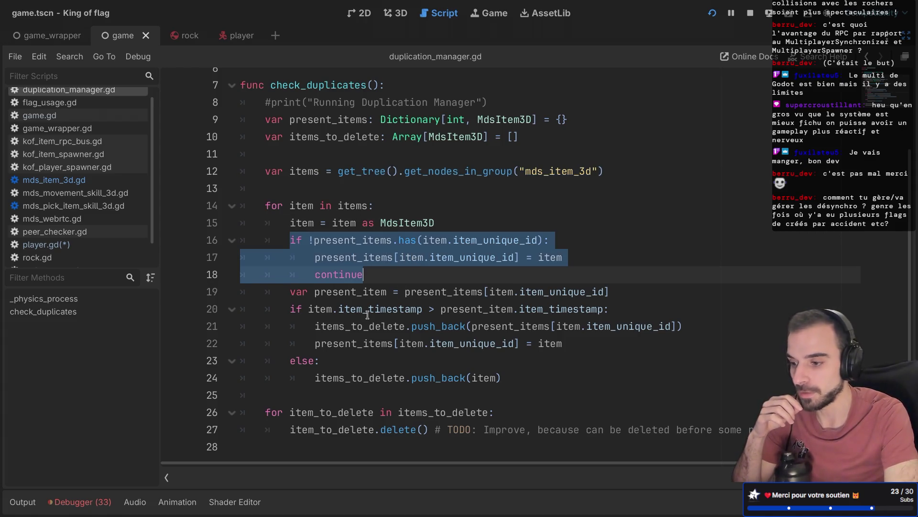
left_click_drag(314, 291, 610, 289)
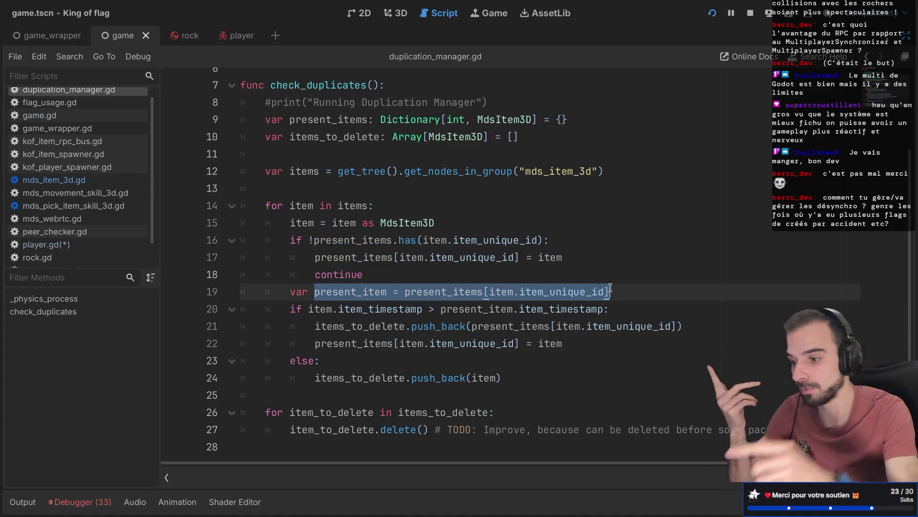
left_click_drag(309, 309, 607, 309)
left_click(471, 319)
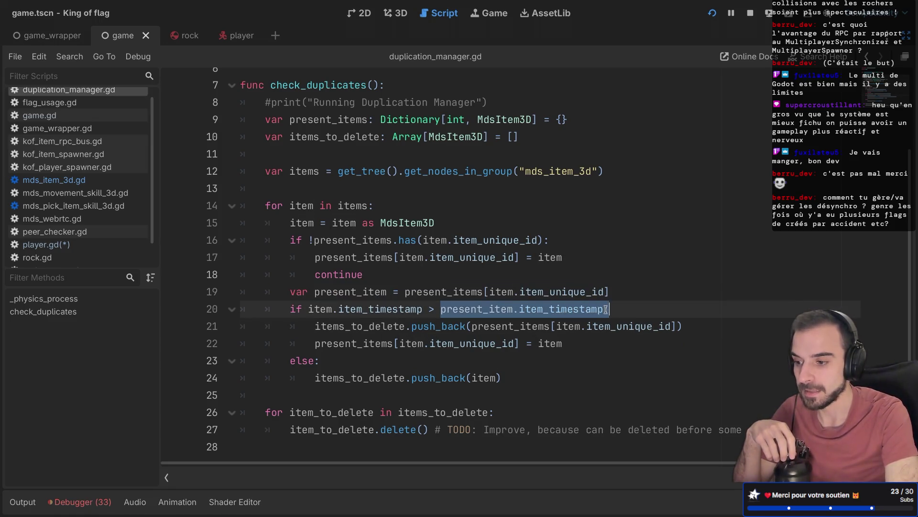
left_click(478, 354)
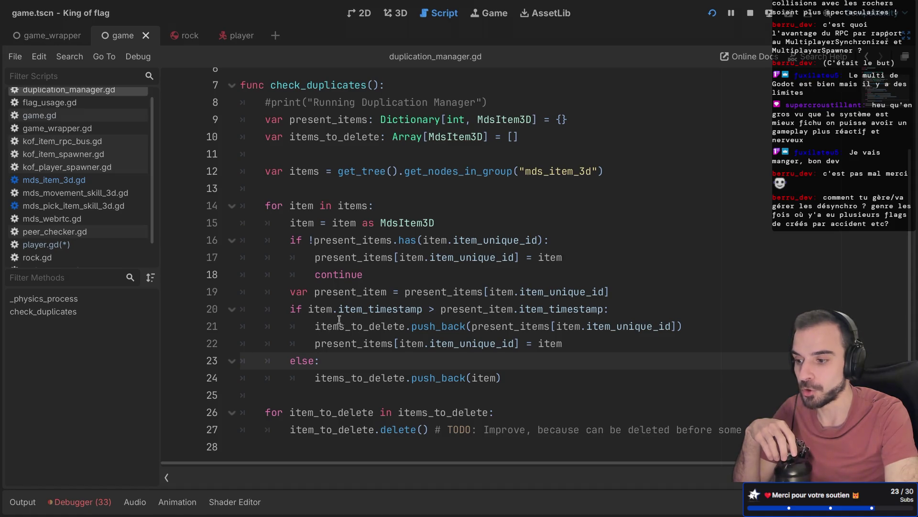
- Walk through the timestamp comparison, items_to_delete list and deletion loop, then restore the docks
left_click_drag(308, 309, 428, 309)
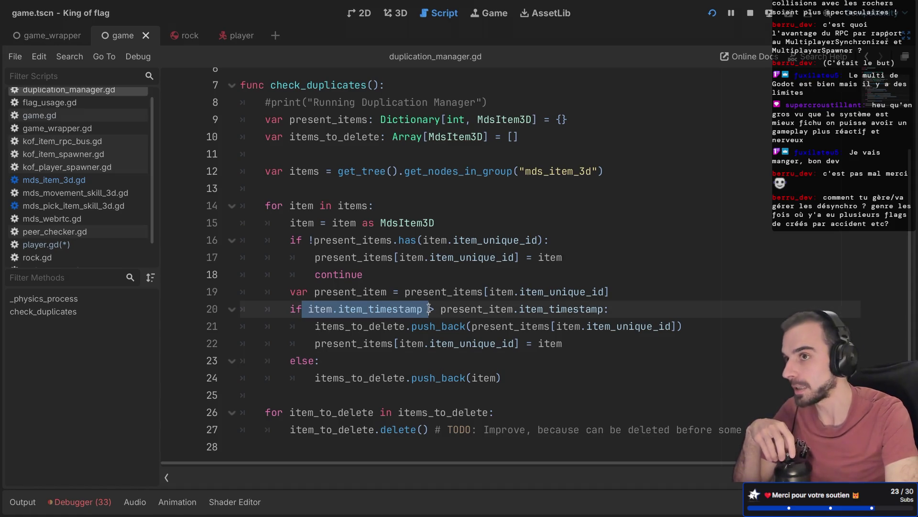
left_click(429, 345)
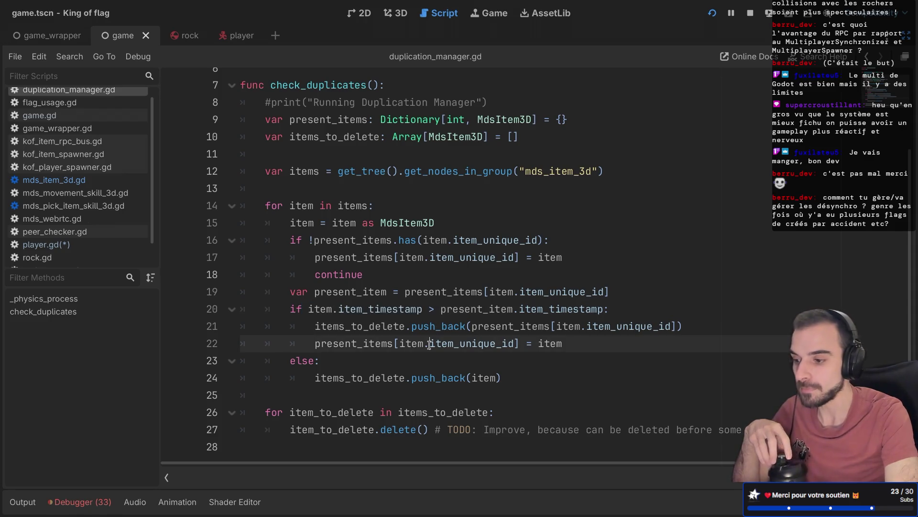
double_click(339, 328)
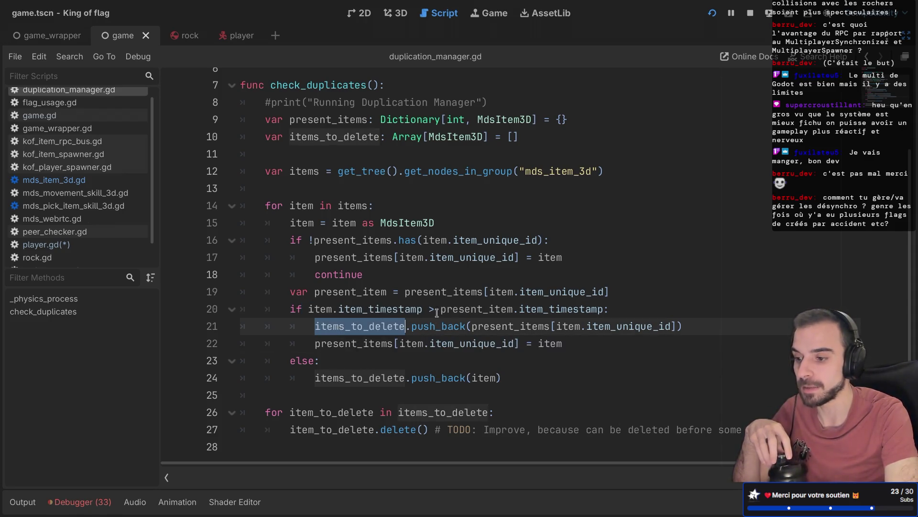
left_click(414, 327)
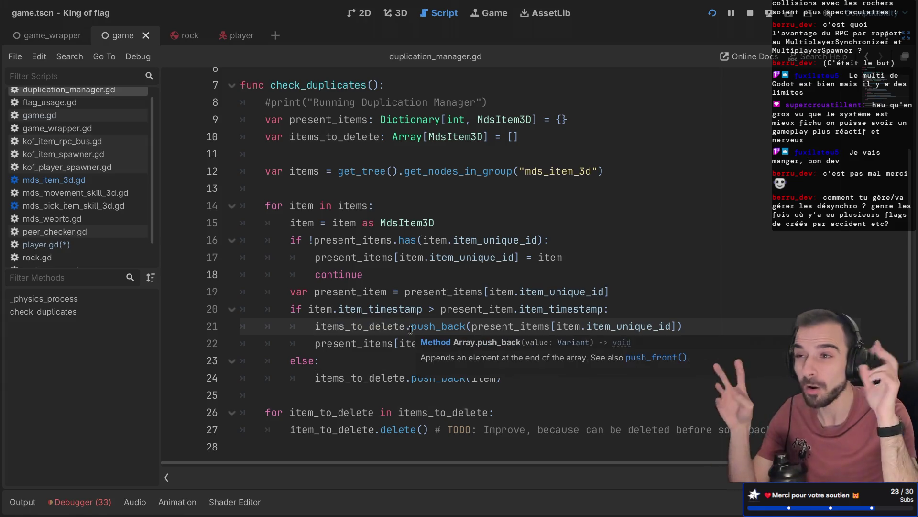
double_click(346, 379)
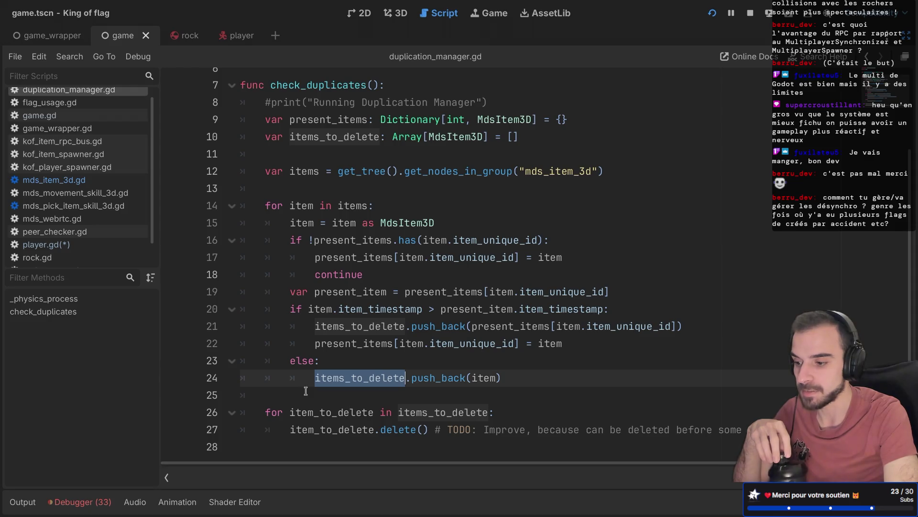
left_click_drag(254, 413, 465, 443)
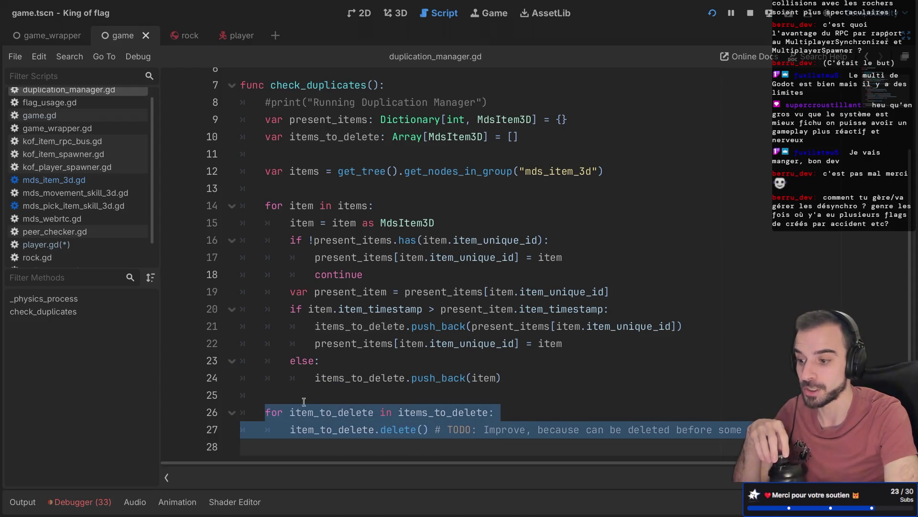
double_click(306, 413)
double_click(333, 430)
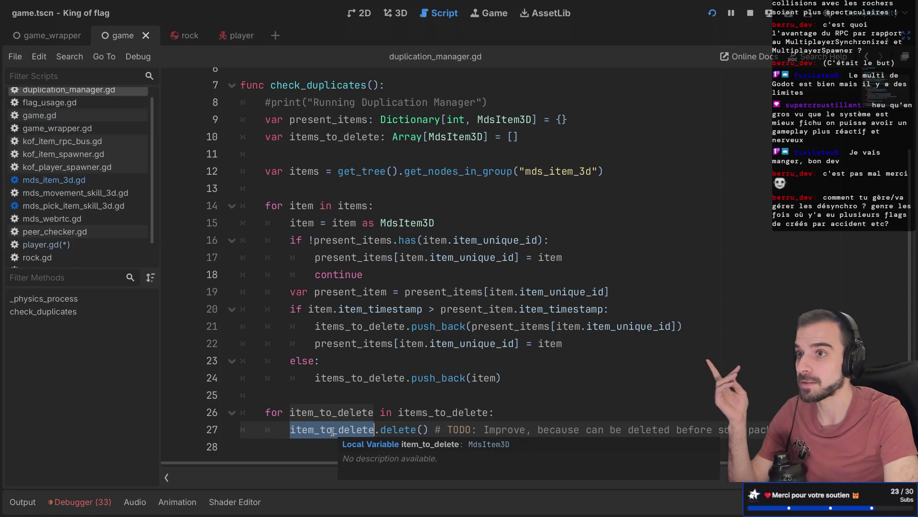
key("ctrl+shift+F11")
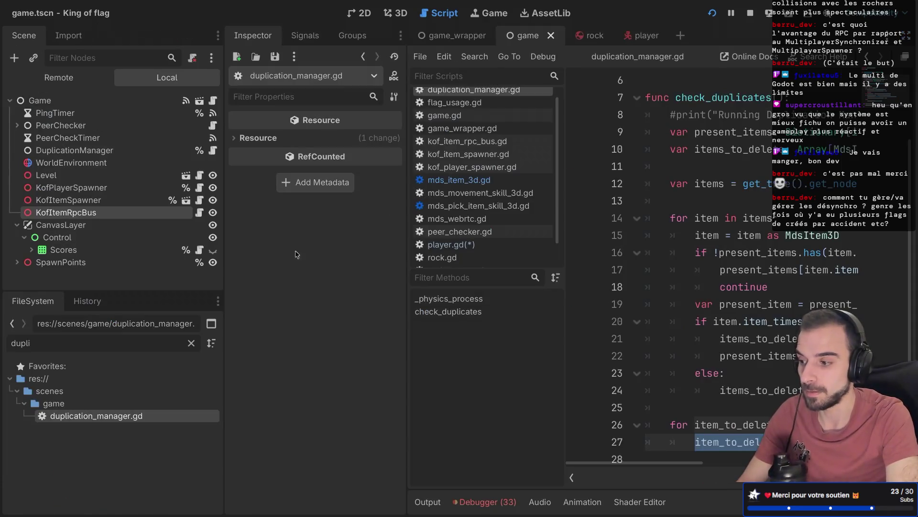
- Filter the FileSystem for item spawner and open kof_item_spawner.gd with the docks hidden
key("ctrl+shift+F11")
key("ctrl+shift+F11")
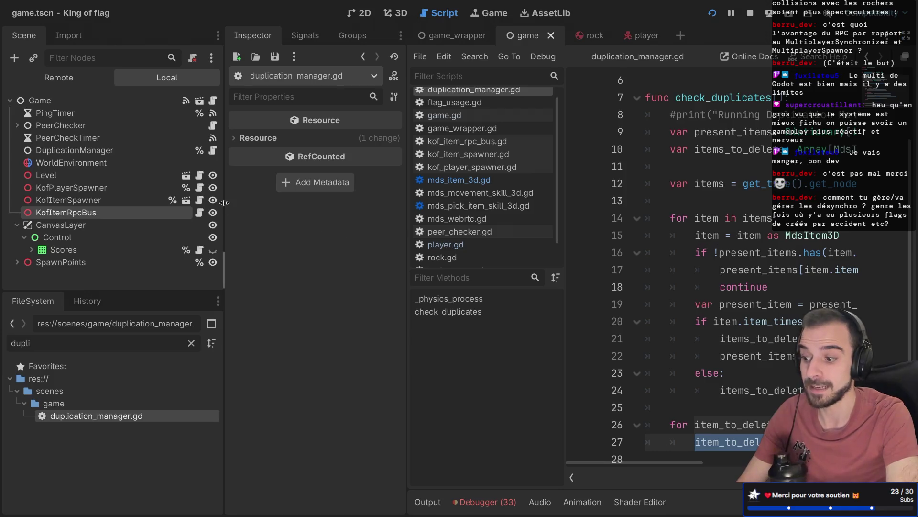
left_click(76, 337)
key("BackSpace")
scroll(132, 359, "down", 5)
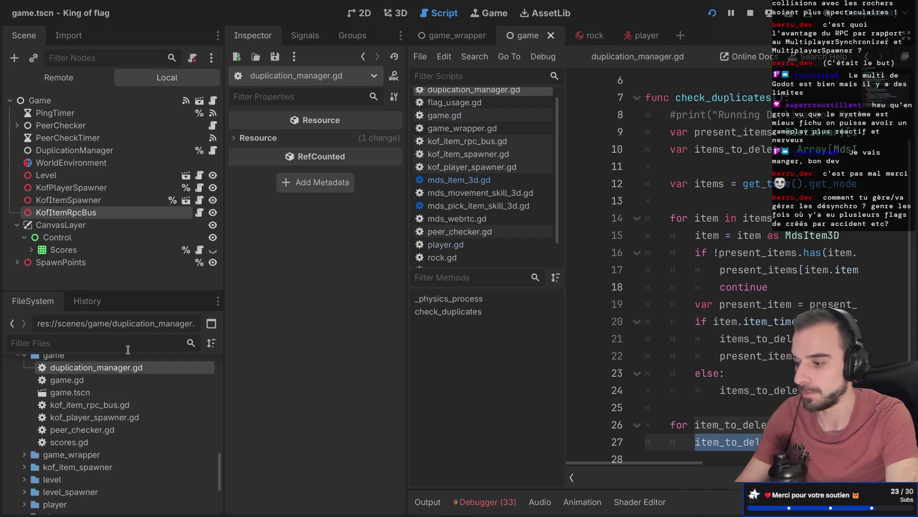
type("item_")
type("spawner")
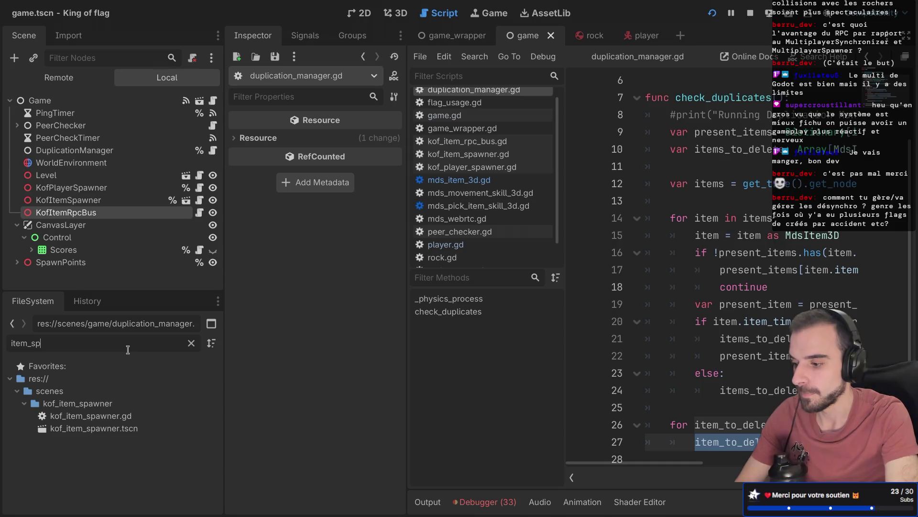
double_click(86, 424)
key("ctrl+shift+F11")
- Highlight the spawn_flag RPC, its reliable mode and the timestamp: float parameter
scroll(423, 262, "down", 1)
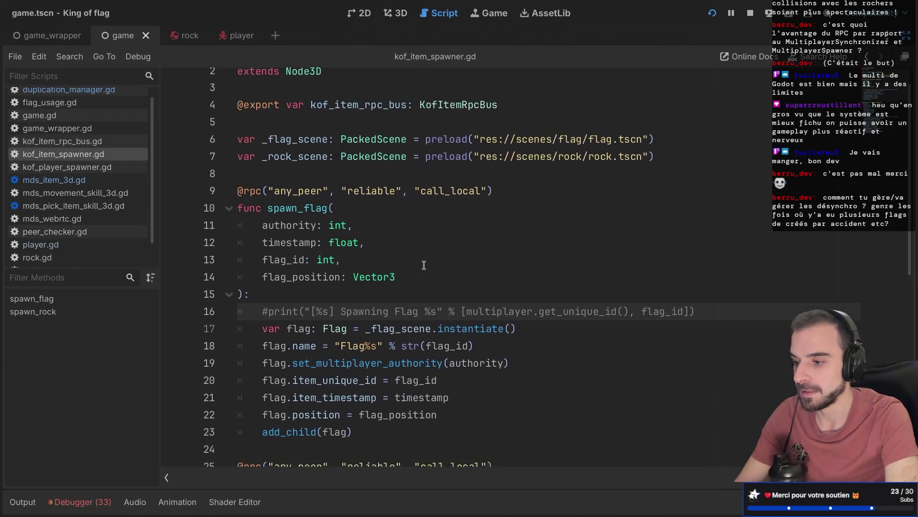
left_click(289, 197)
double_click(289, 197)
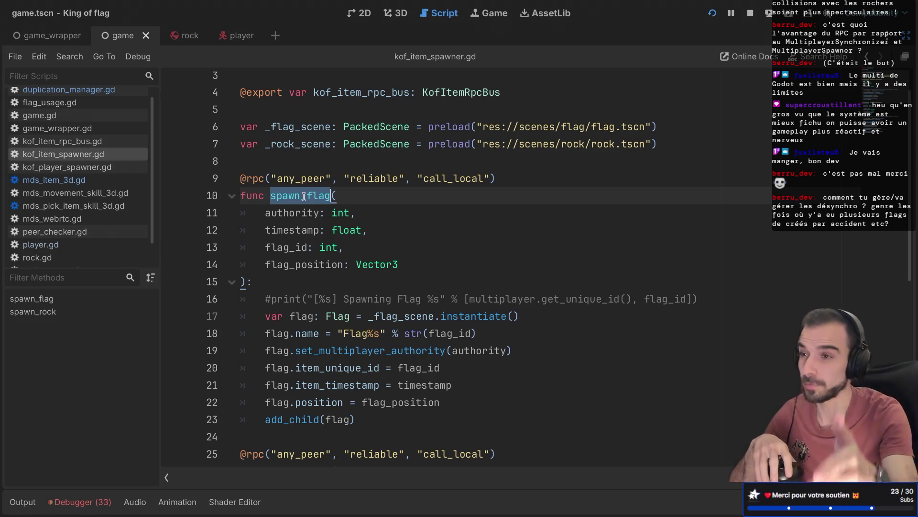
double_click(375, 176)
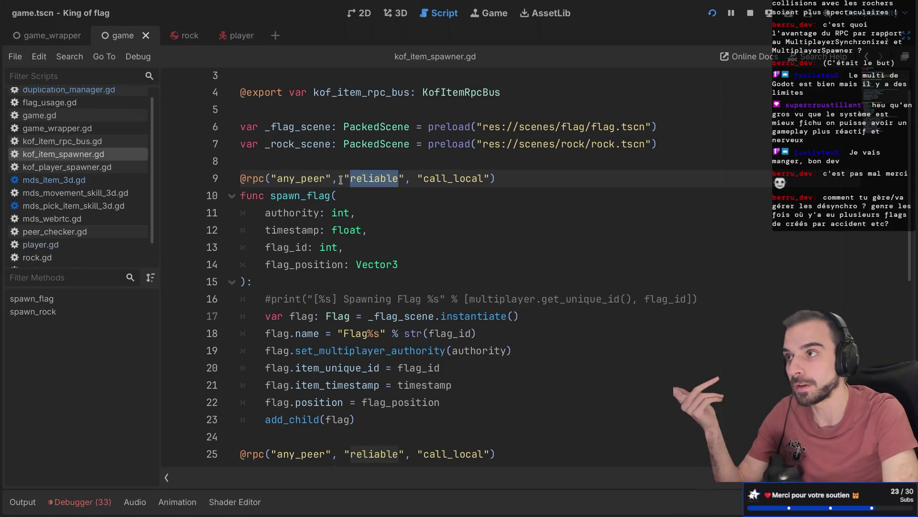
left_click(282, 230)
double_click(282, 230)
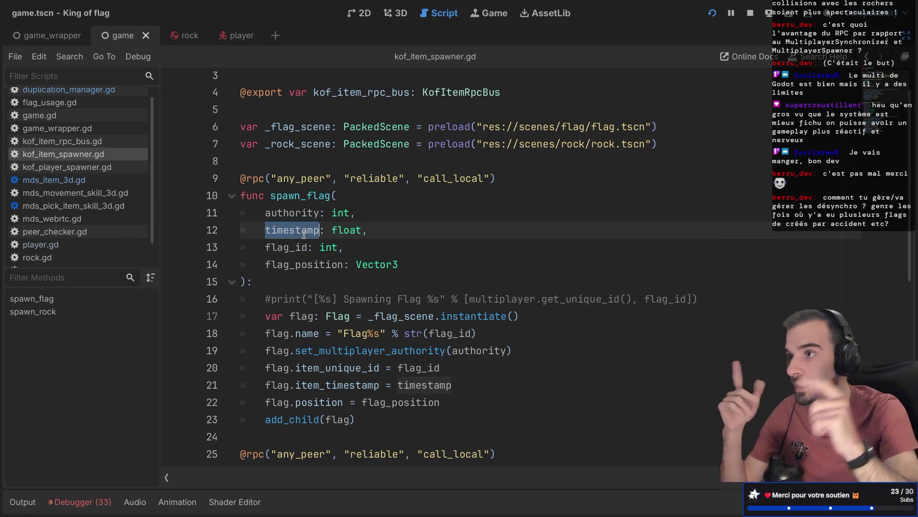
left_click(301, 234)
left_click_drag(266, 230, 364, 230)
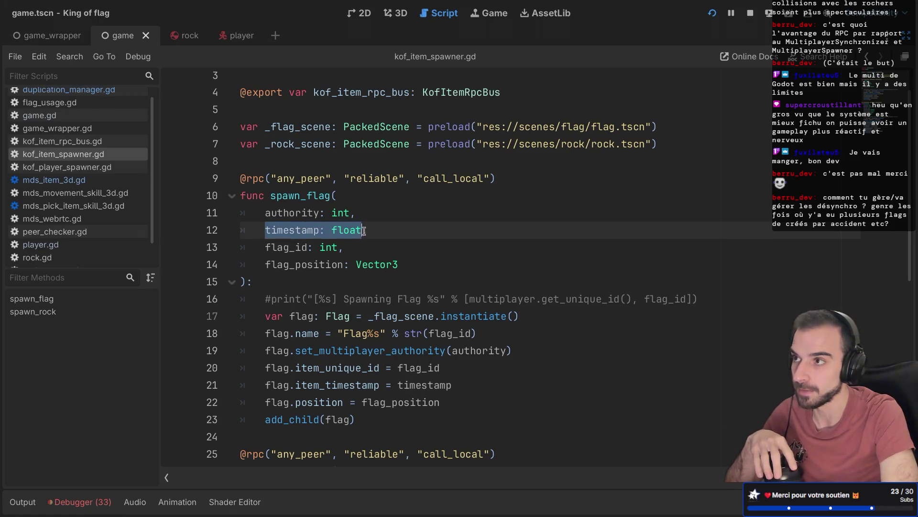
mouse_move(363, 230)
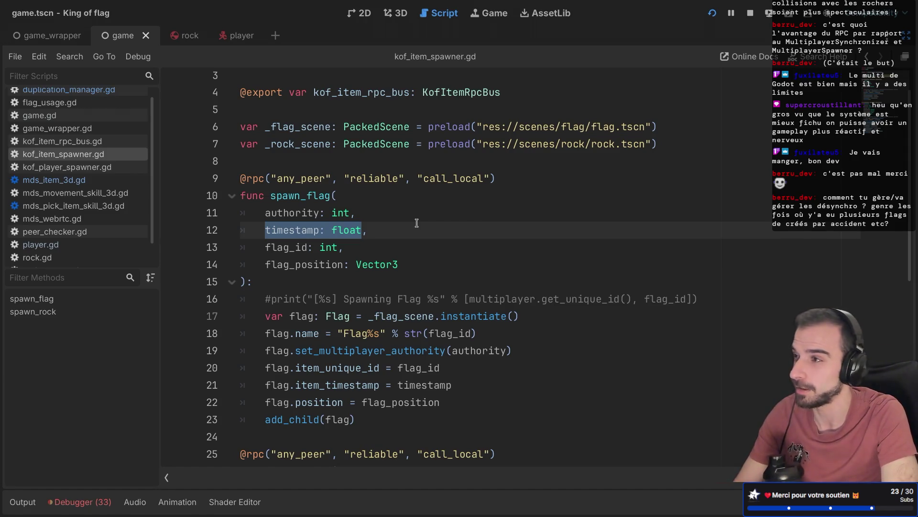
scroll(72, 220, "down", 1)
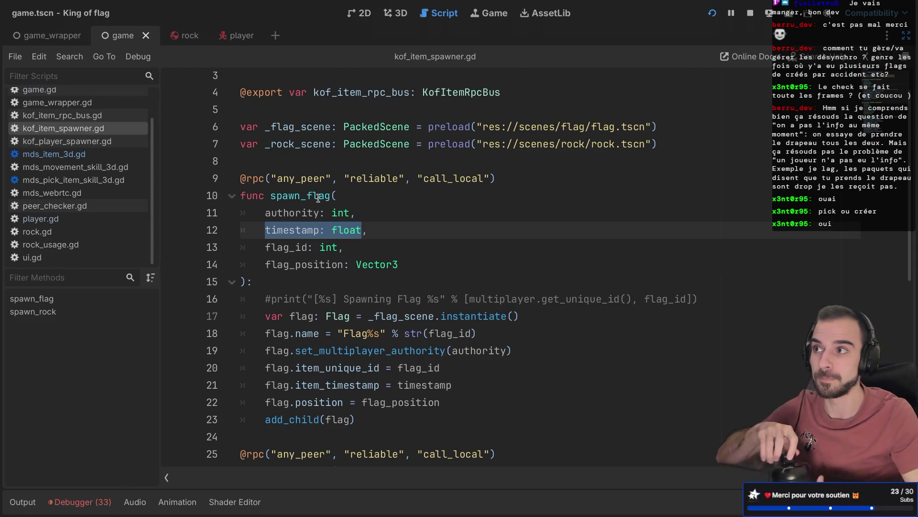
- Highlight the rpc annotation's reliable argument and the spawn_flag name in kof_item_spawner.gd
left_click_drag(345, 178, 402, 175)
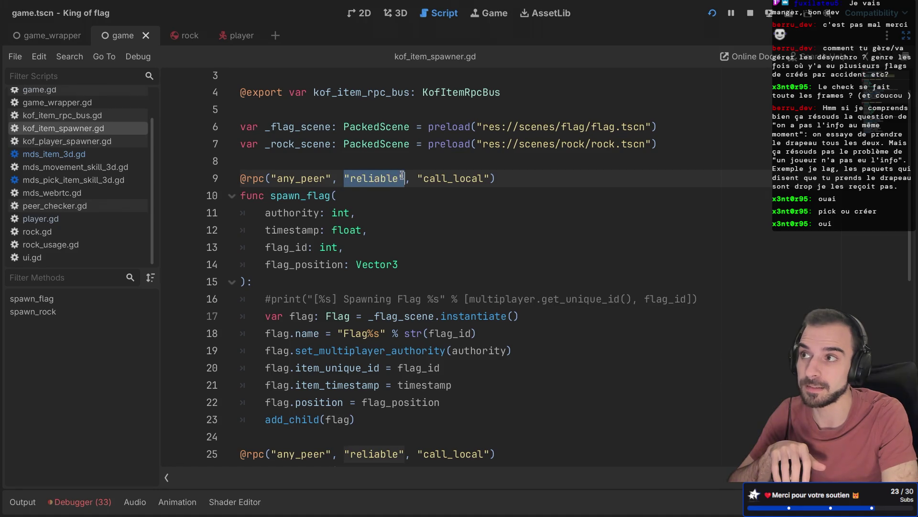
double_click(256, 178)
double_click(301, 195)
left_click(373, 184)
left_click_drag(343, 178, 405, 177)
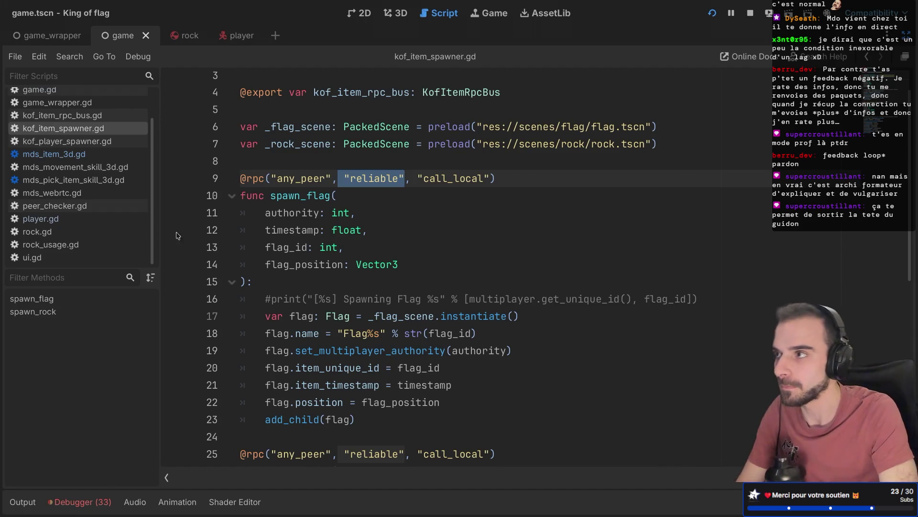
- Switch the script editor from kof_item_spawner.gd to player.gd using the script list
scroll(104, 137, "up", 3)
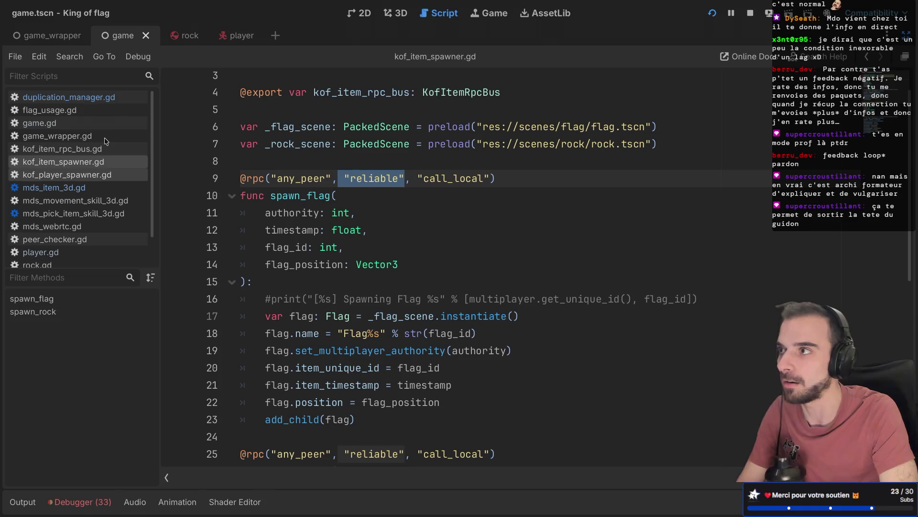
scroll(96, 129, "down", 3)
scroll(81, 158, "up", 3)
scroll(62, 191, "down", 3)
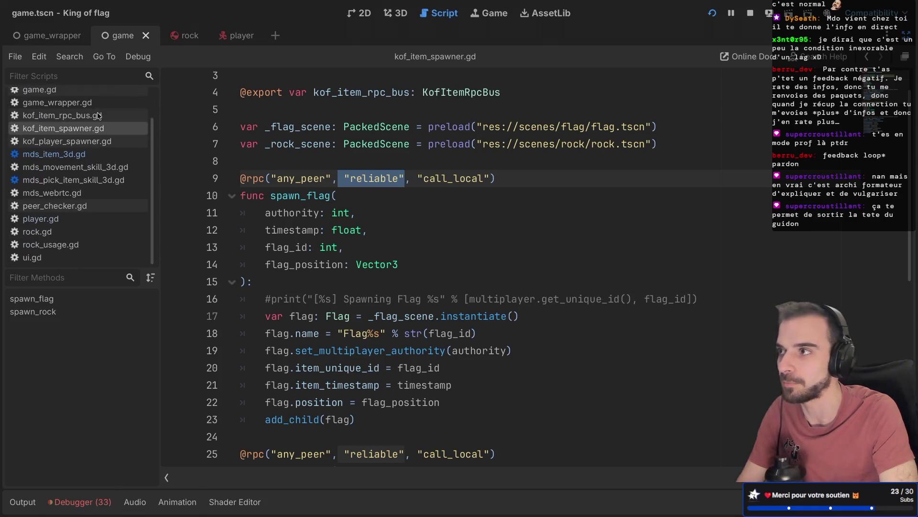
left_click(56, 210)
left_click(55, 220)
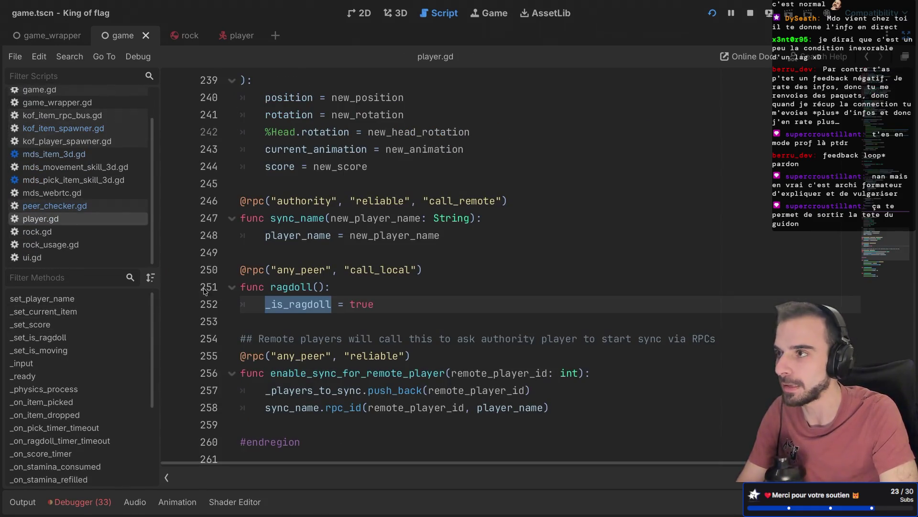
scroll(211, 291, "up", 5)
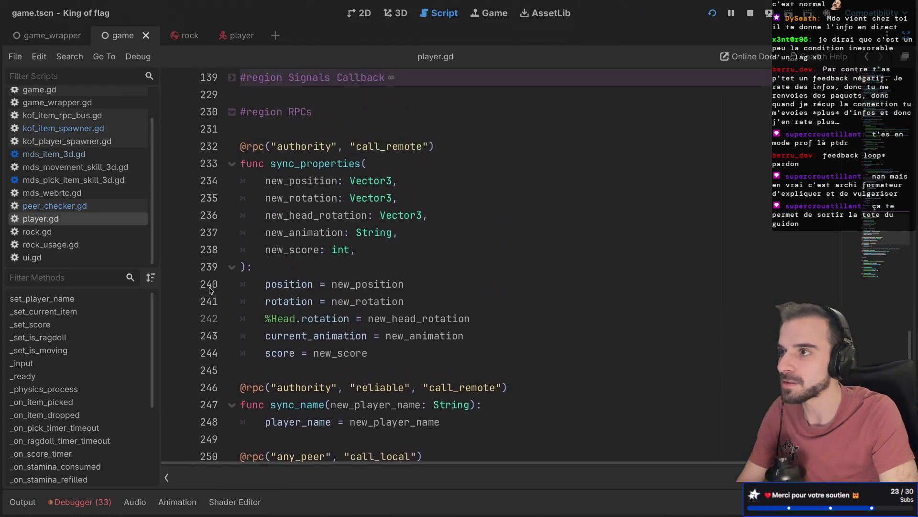
mouse_move(271, 238)
left_mouse_down()
mouse_move(329, 239)
mouse_move(342, 337)
left_mouse_up()
left_click(412, 266)
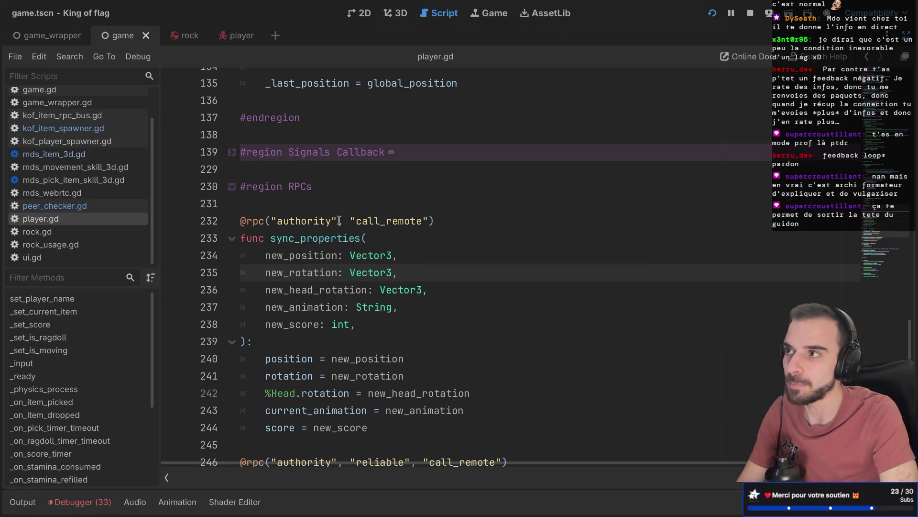
left_click(339, 221)
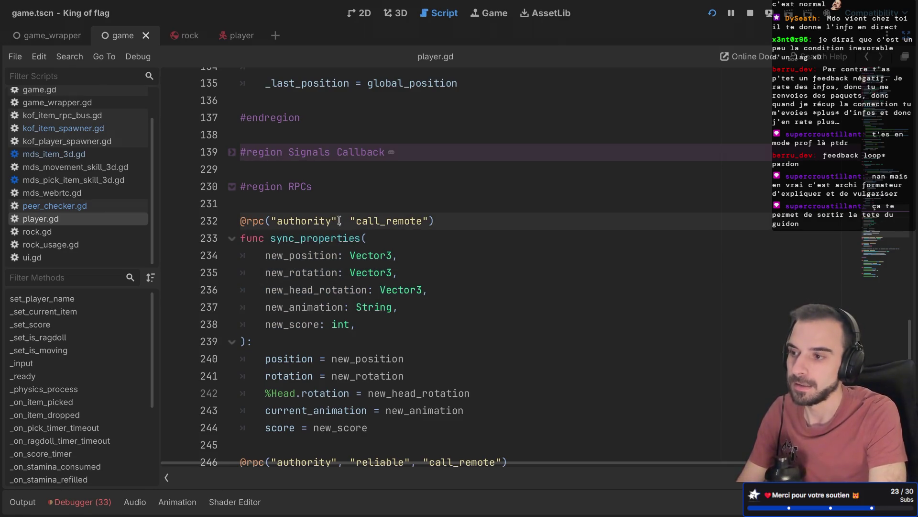
type(", \"")
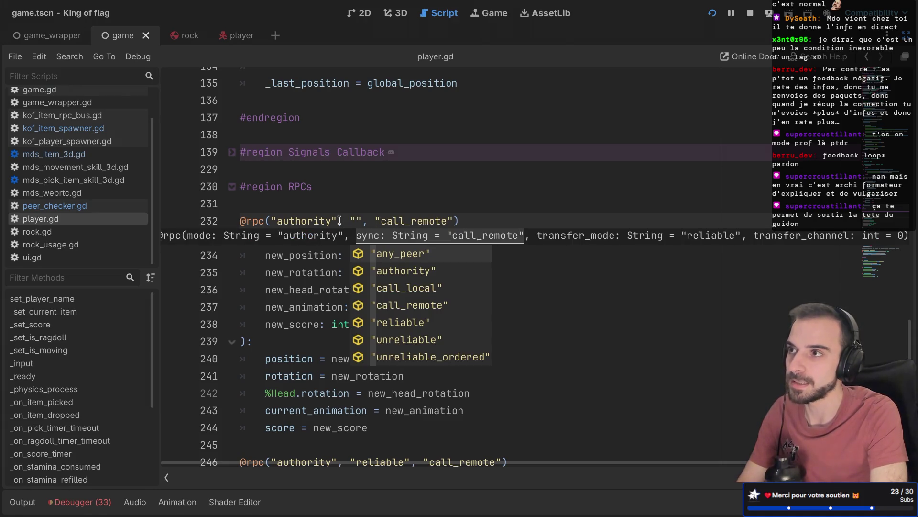
key("Down")
key("Down")
key("Down")
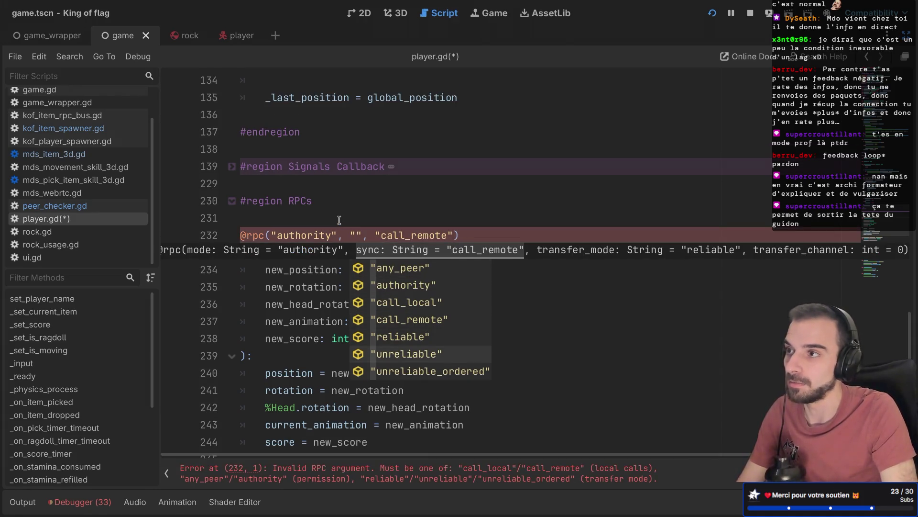
key("Return")
key("ctrl+shift+Left")
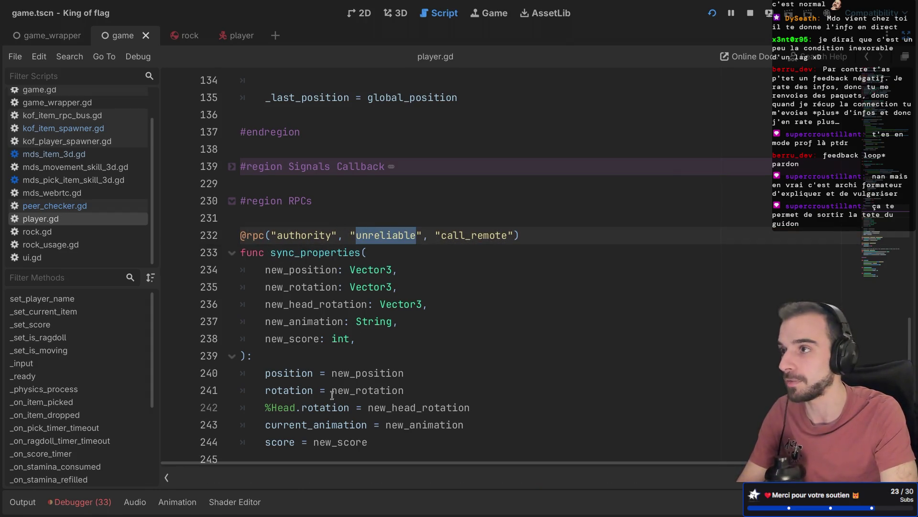
scroll(287, 287, "down", 2)
left_click(348, 274)
left_click_drag(348, 274, 259, 210)
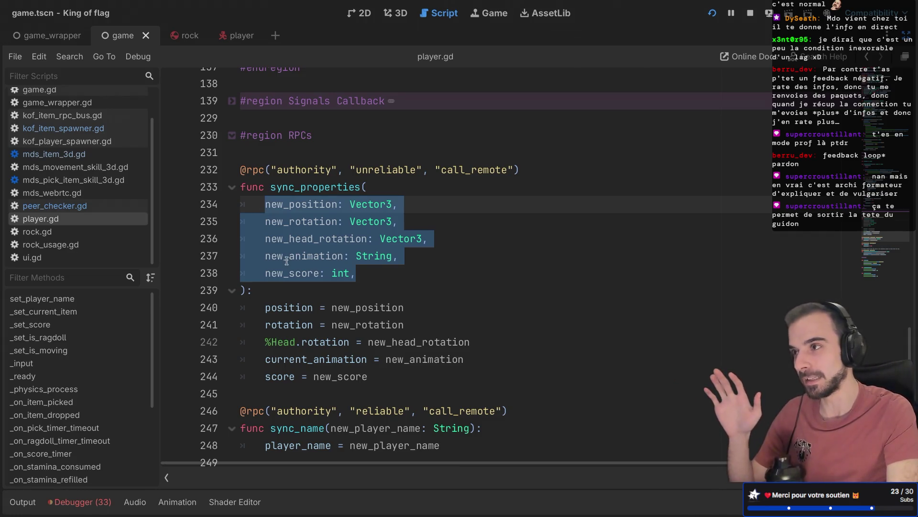
left_click(267, 278)
left_click_drag(261, 288, 254, 184)
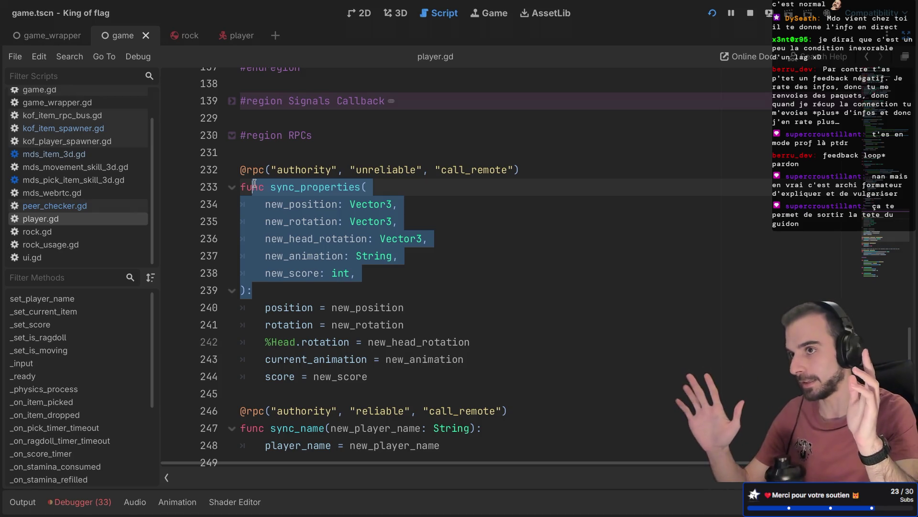
double_click(297, 185)
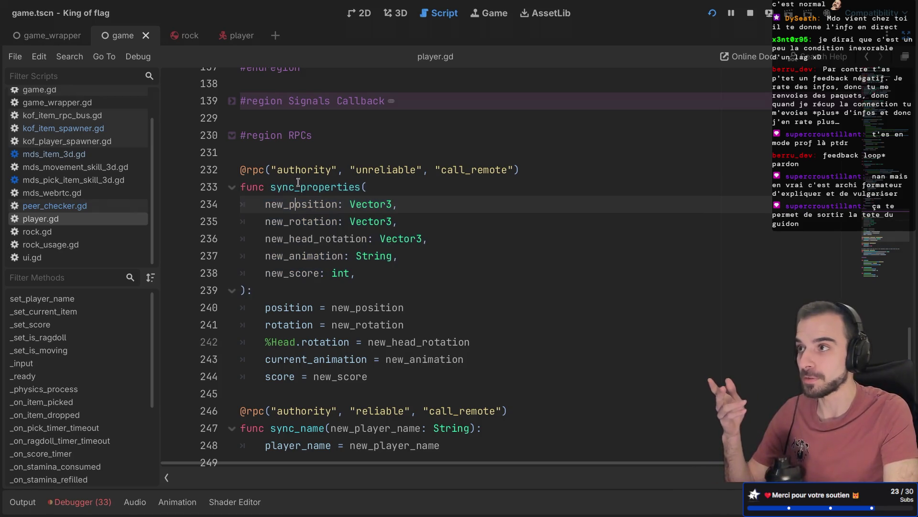
double_click(361, 169)
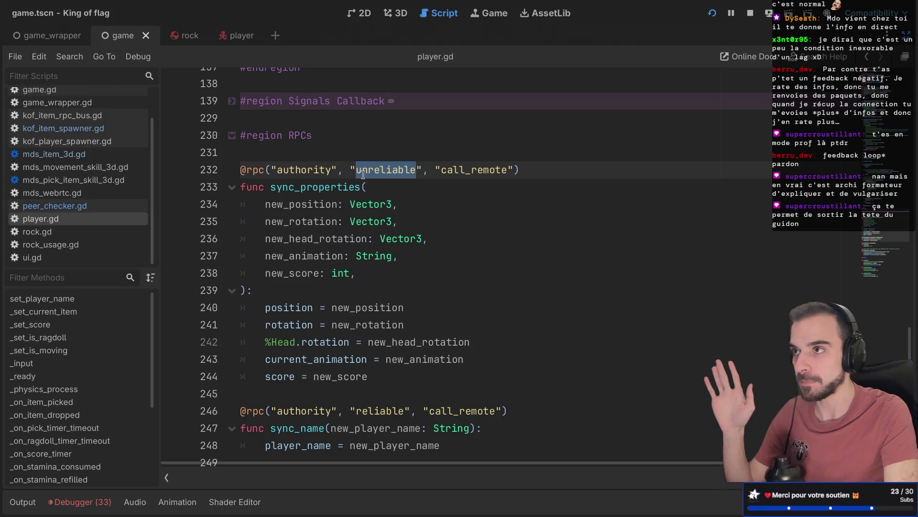
left_click(369, 193)
left_click_drag(350, 171, 421, 172)
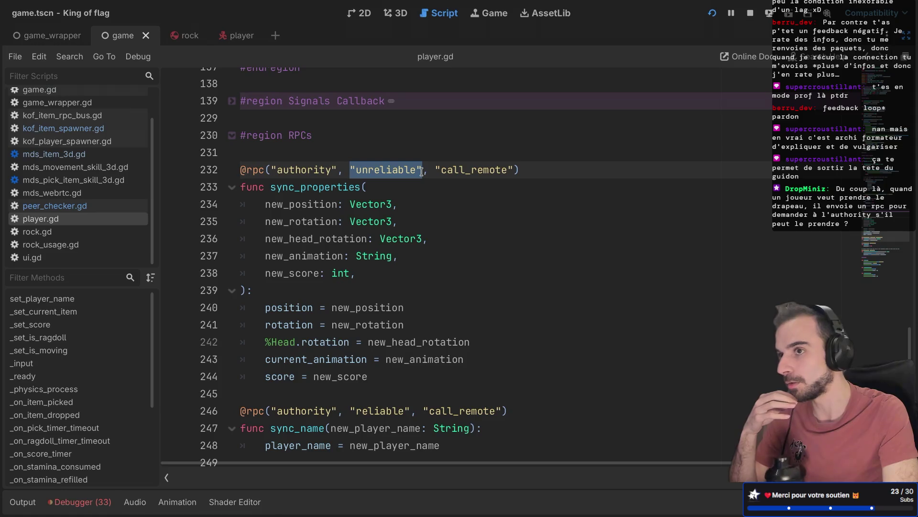
scroll(422, 171, "down", 3)
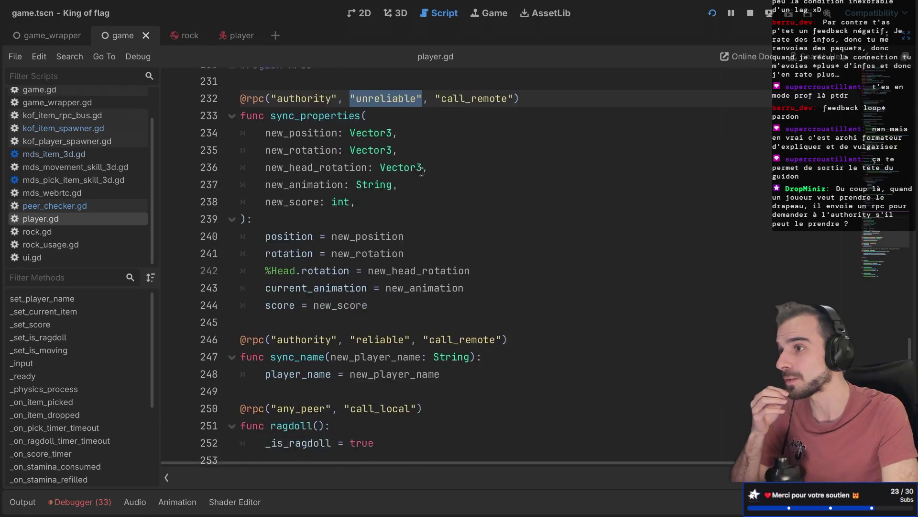
left_click_drag(314, 244, 389, 283)
left_click(390, 283)
double_click(382, 237)
scroll(381, 237, "down", 2)
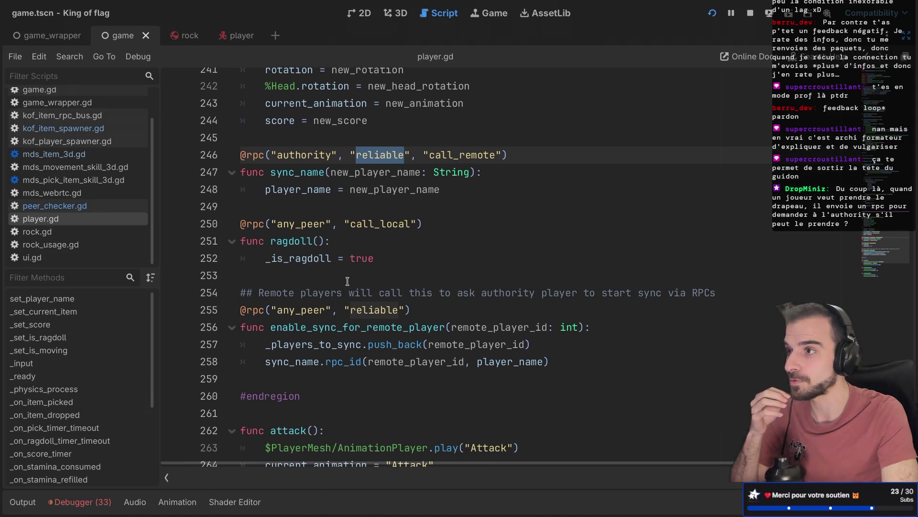
scroll(347, 282, "down", 1)
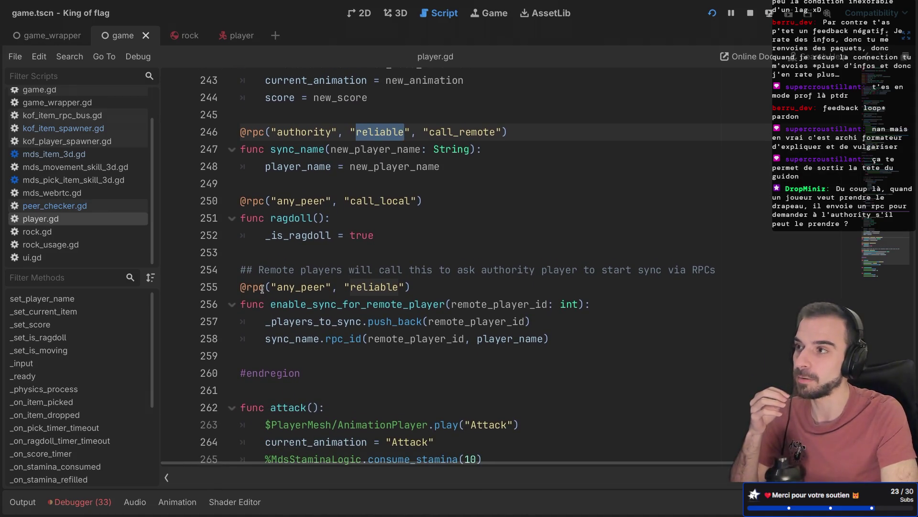
left_click_drag(265, 287, 344, 350)
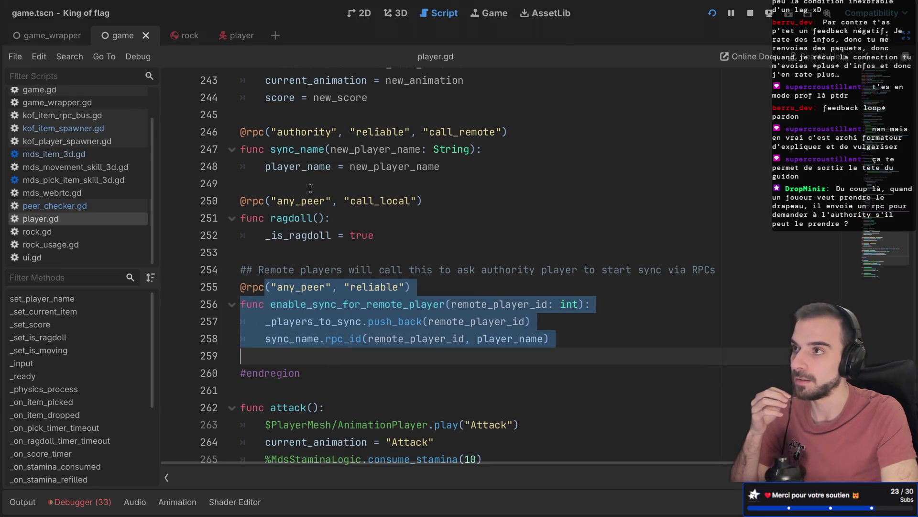
left_click(296, 161)
left_click_drag(277, 126, 319, 165)
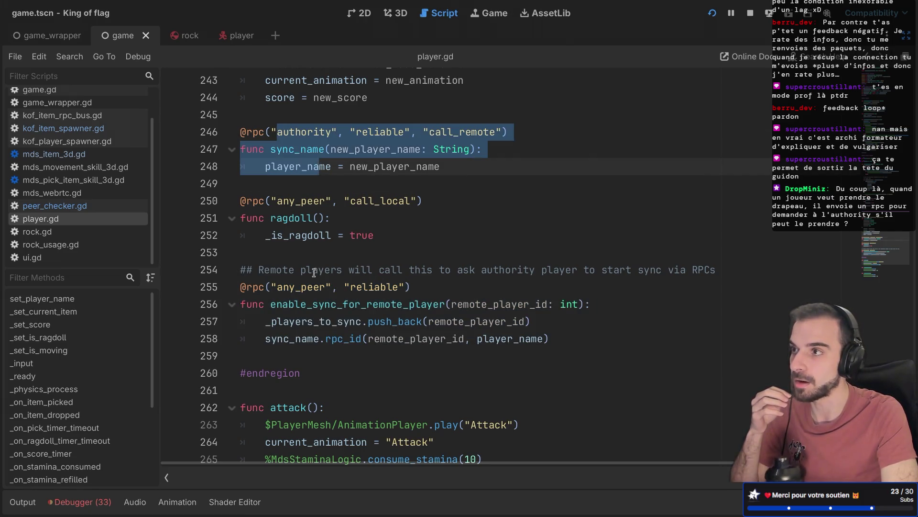
left_click_drag(313, 271, 328, 336)
mouse_move(329, 336)
scroll(328, 336, "up", 7)
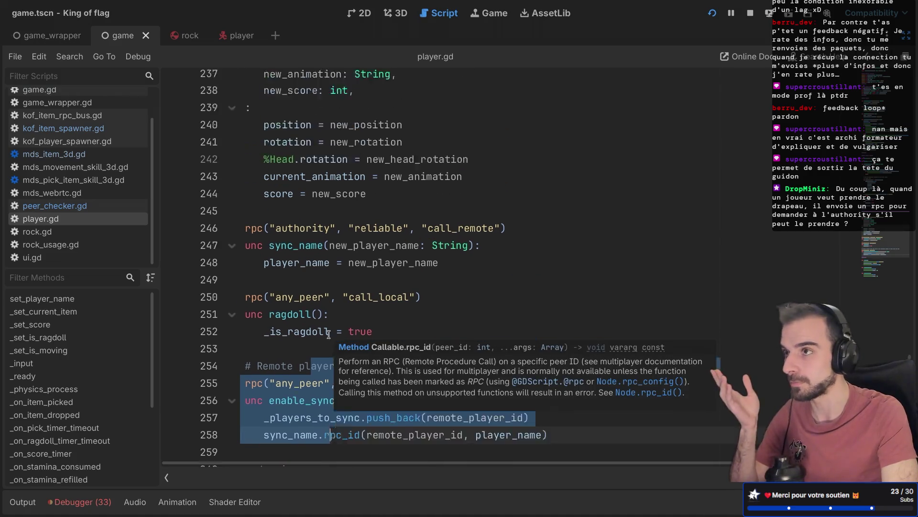
mouse_move(295, 243)
left_mouse_down()
mouse_move(335, 294)
mouse_move(344, 338)
left_mouse_up()
mouse_move(344, 338)
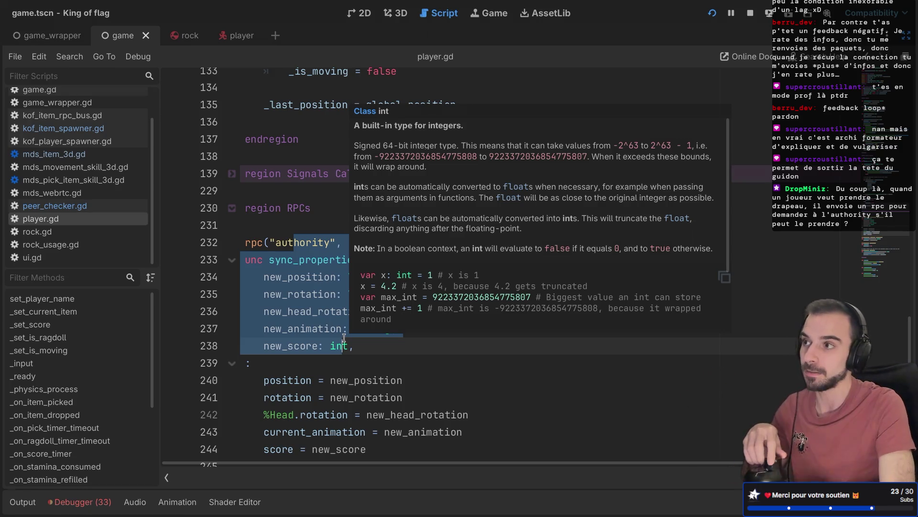
left_click(331, 397)
scroll(311, 363, "down", 5)
left_click(288, 329)
key("Return")
key("Up")
key("Return")
type("@rpc(\"any")
key("Return")
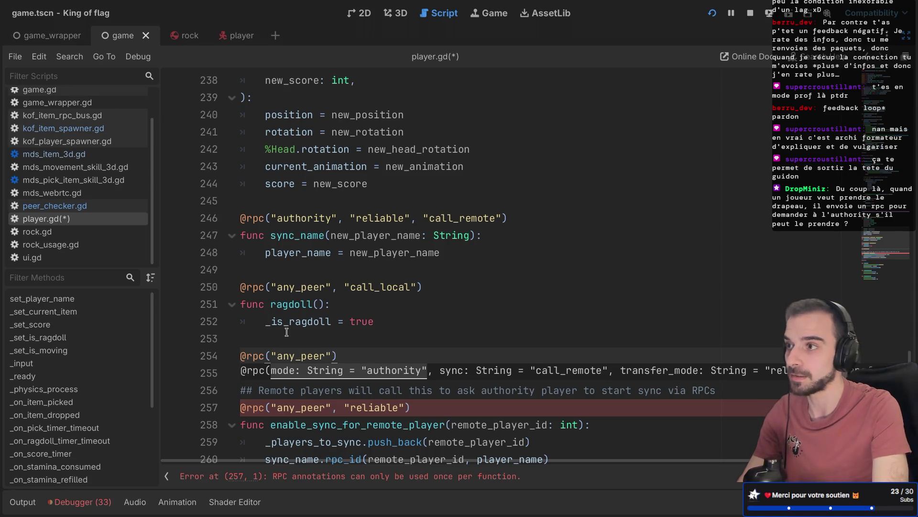
key("Return")
type("func")
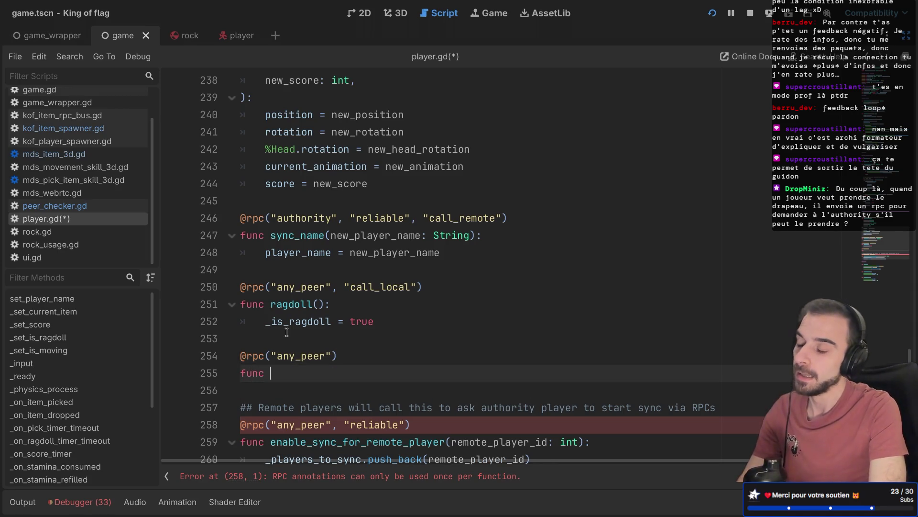
type(" steal_flag()")
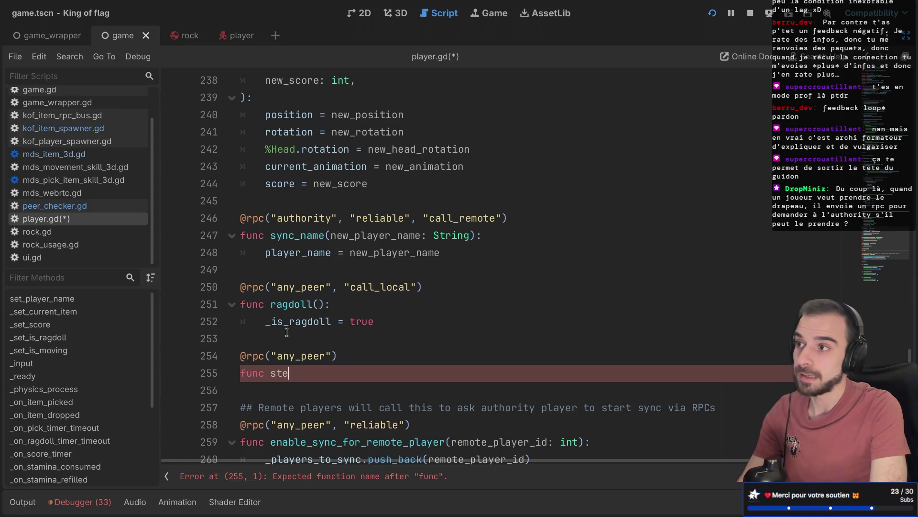
type(":")
key("Return")
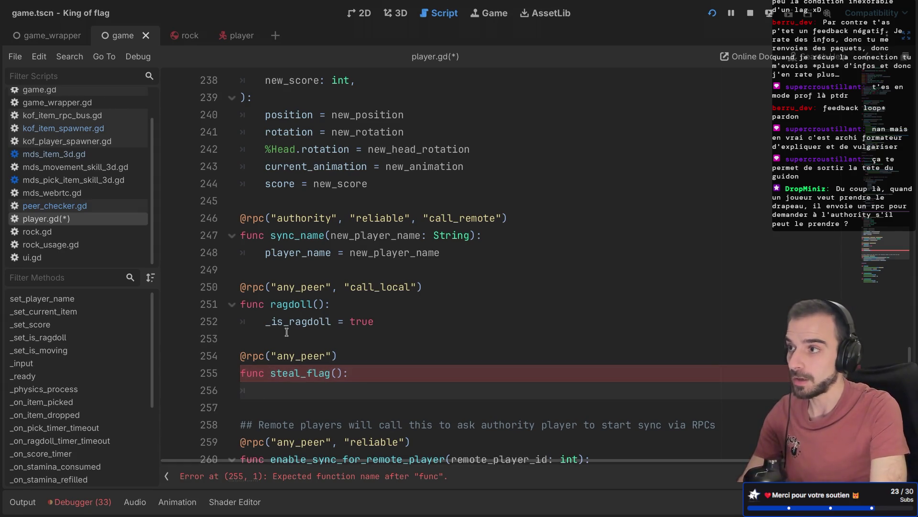
- Start steal_flag's body with a %Mds node reference, then show the scene docks again
type("%Mds")
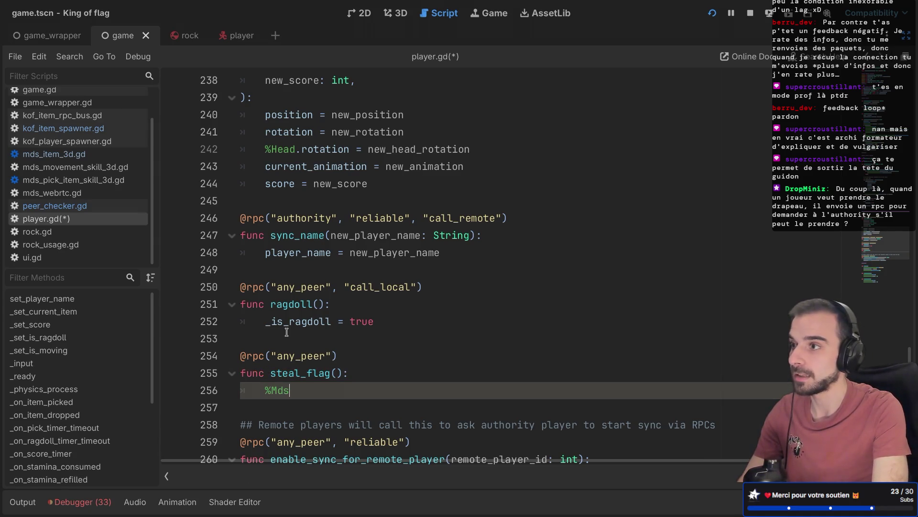
key("BackSpace")
key("BackSpace")
key("BackSpace")
type("MdsK")
type("ro")
scroll(287, 331, "down", 2)
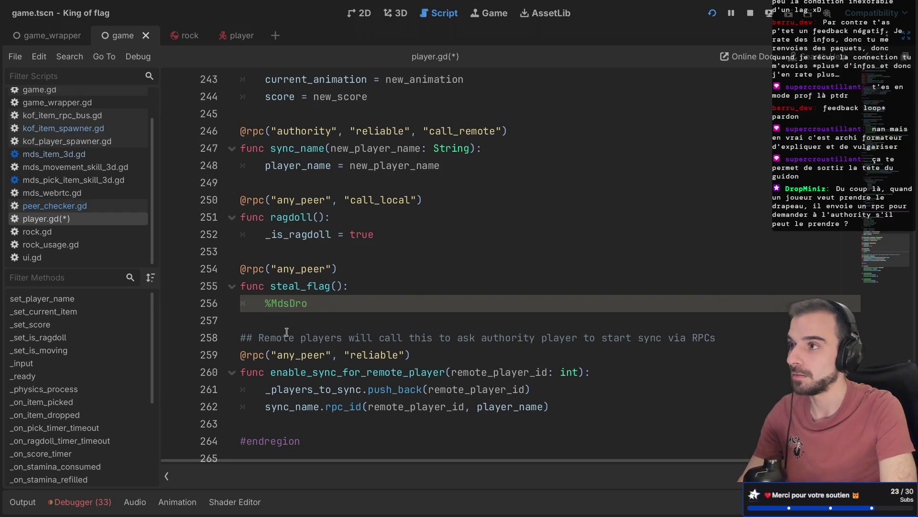
scroll(332, 246, "up", 2)
scroll(332, 246, "down", 2)
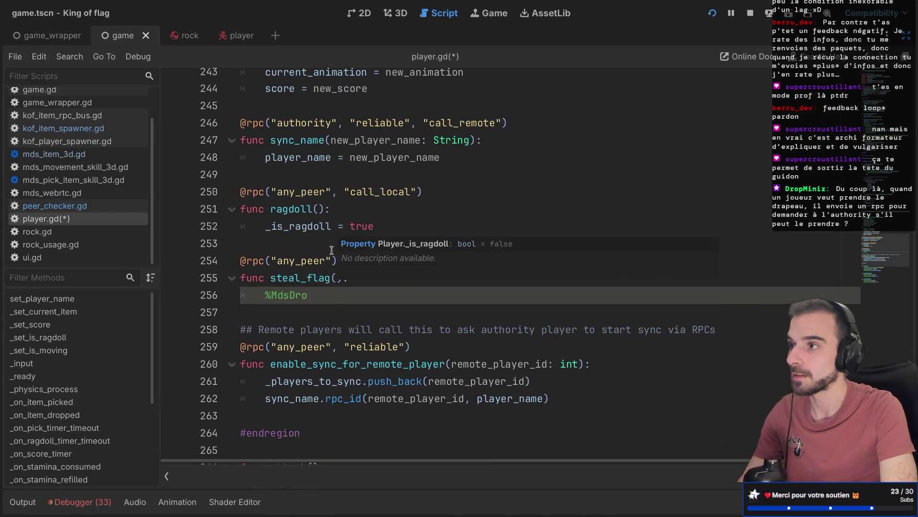
double_click(300, 294)
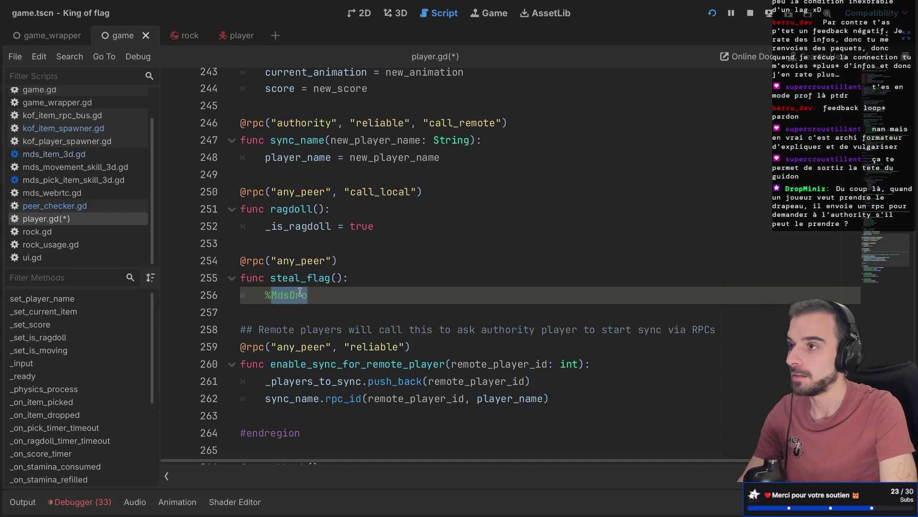
left_click(329, 292)
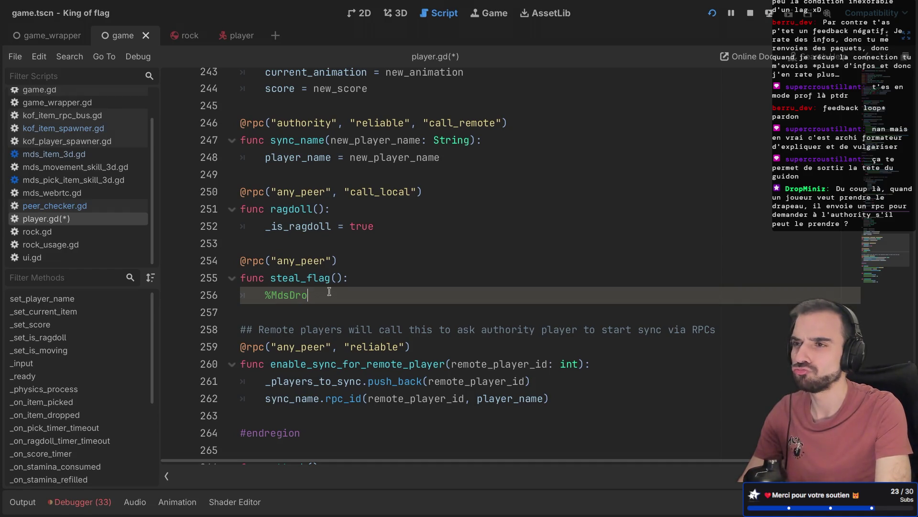
key("BackSpace")
key("BackSpace")
key("BackSpace")
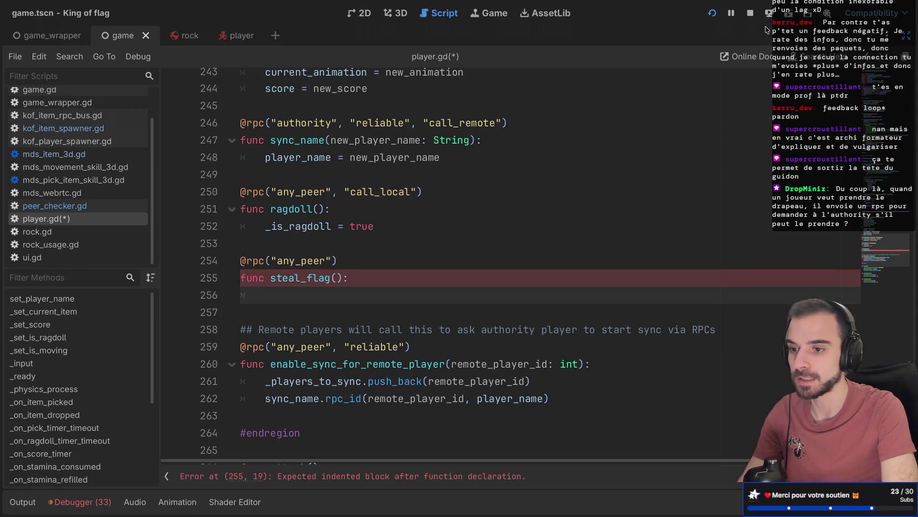
left_click(283, 260)
left_click(292, 297)
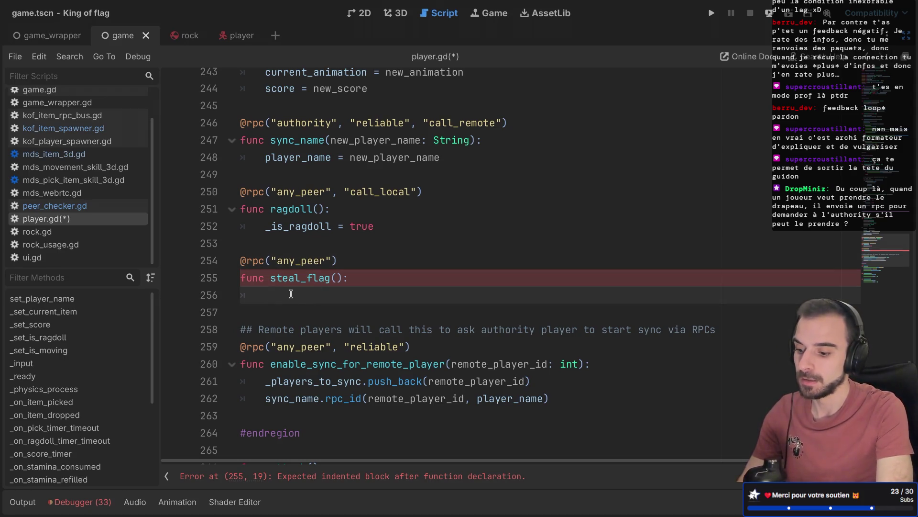
type("%Mds")
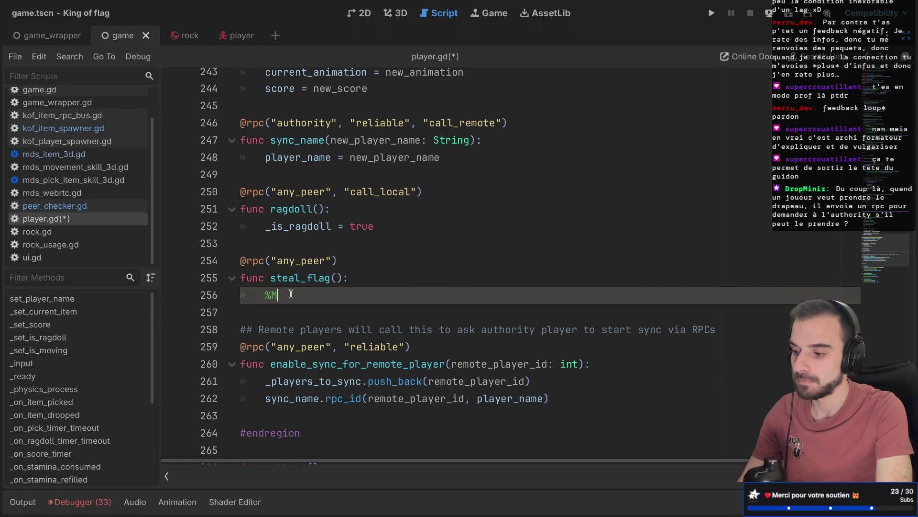
left_click(906, 36)
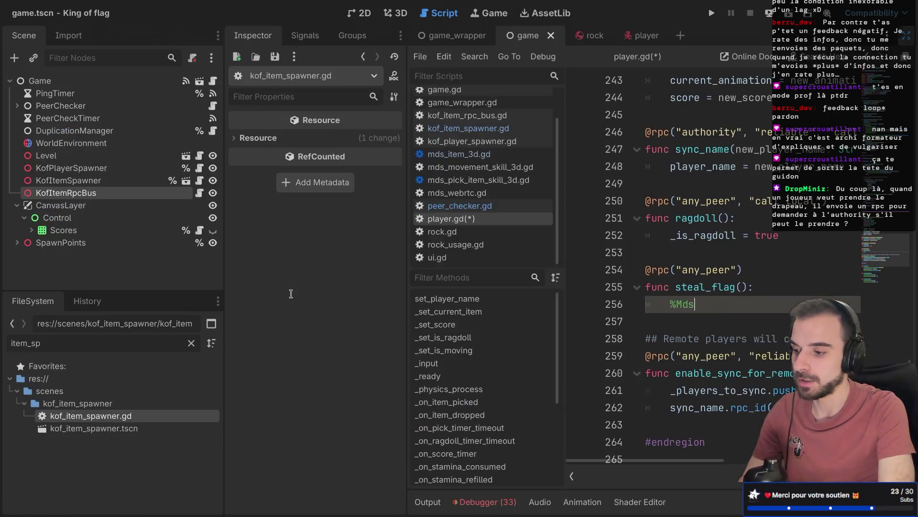
- Check the player scene's nodes and complete the call %MdsDropSkill3D.drop() in steal_flag
left_click(631, 36)
scroll(78, 229, "down", 2)
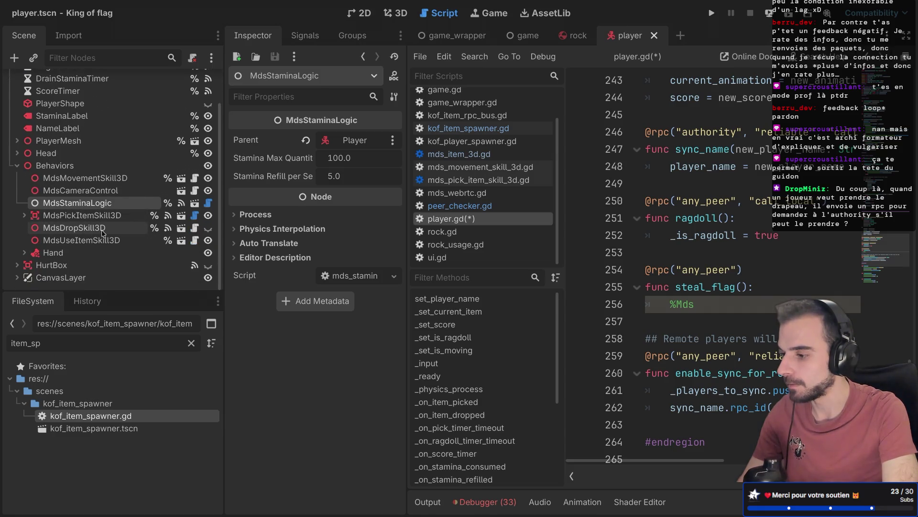
key("ctrl+shift+F11")
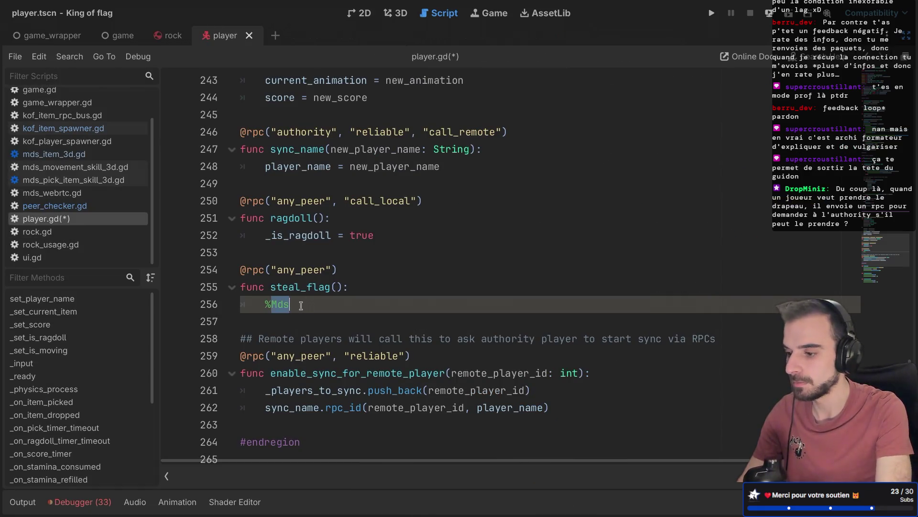
type("D")
key("Return")
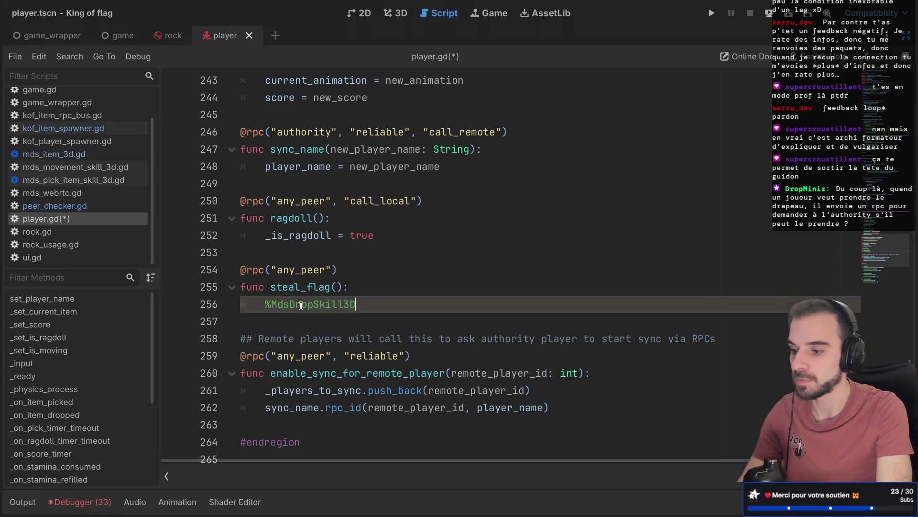
type("drop")
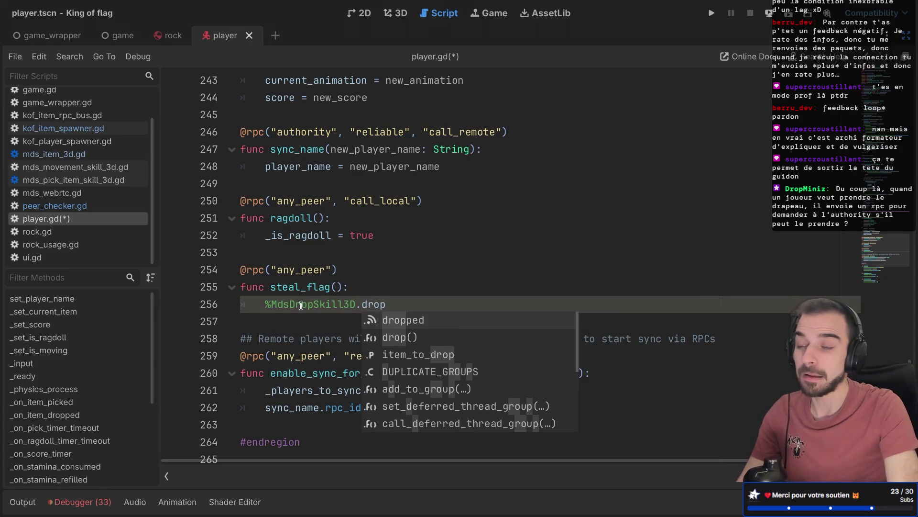
key("Return")
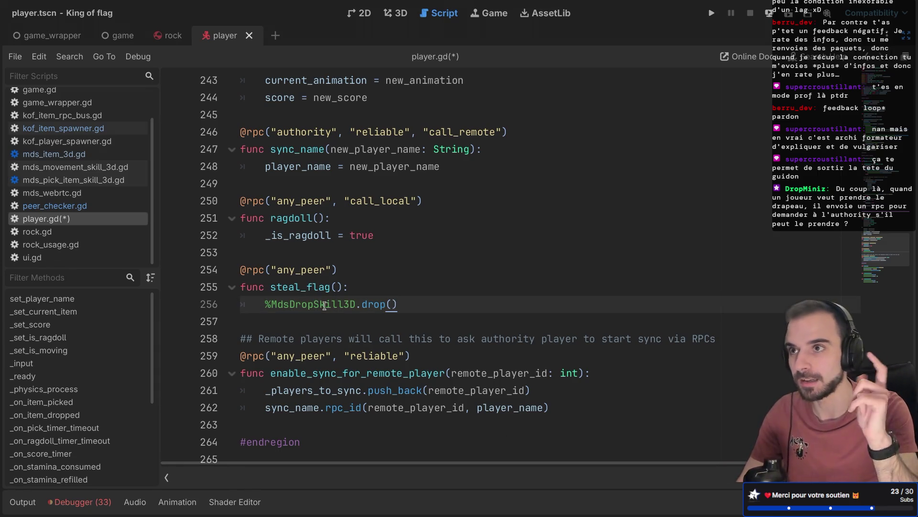
- Highlight the any_peer annotation, steal_flag name and drop() call, then add a new body line
left_click_drag(246, 286, 350, 287)
left_click(320, 271)
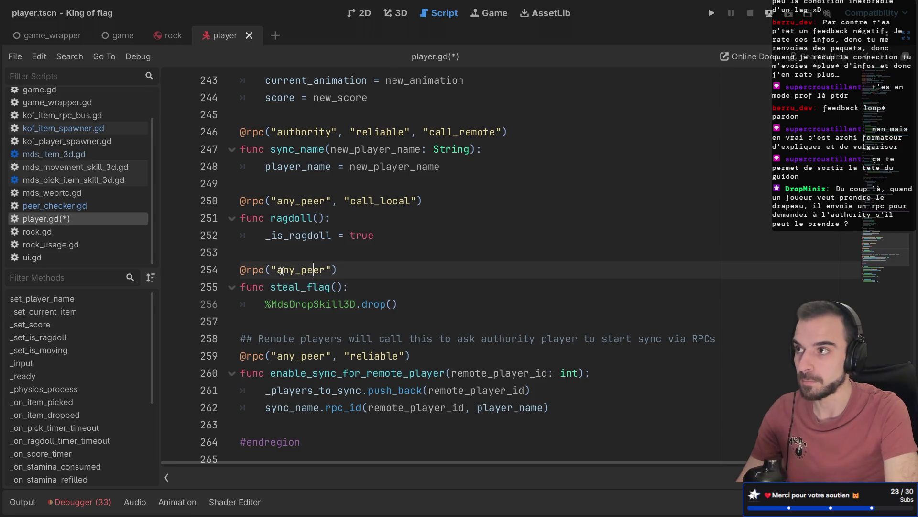
double_click(280, 270)
double_click(288, 286)
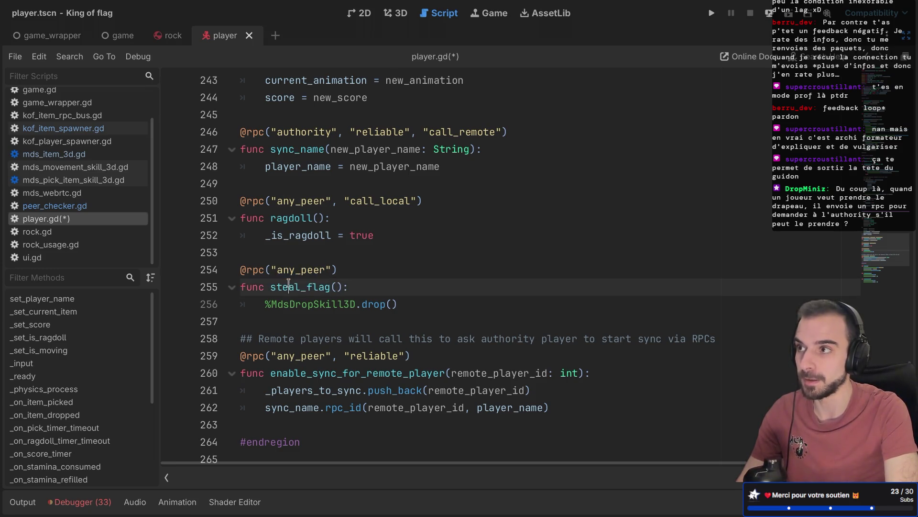
left_click(408, 306)
key("shift+Home")
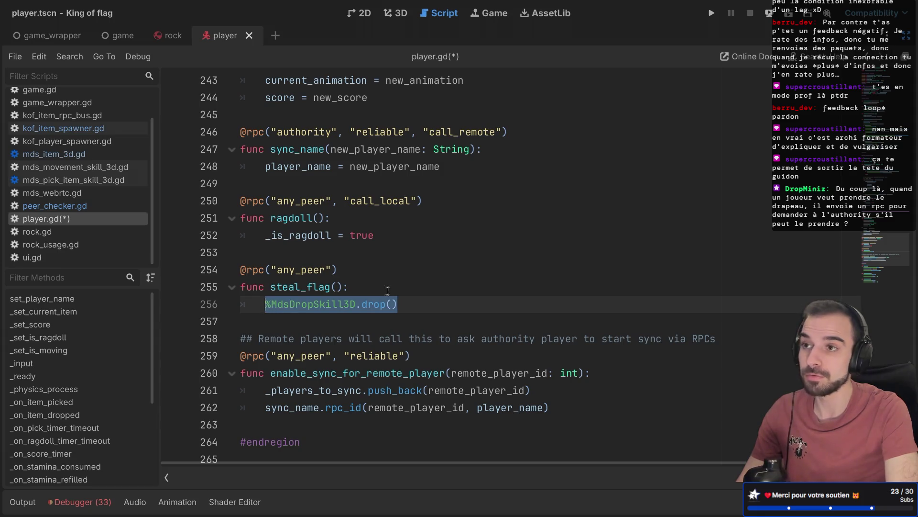
left_click(417, 300)
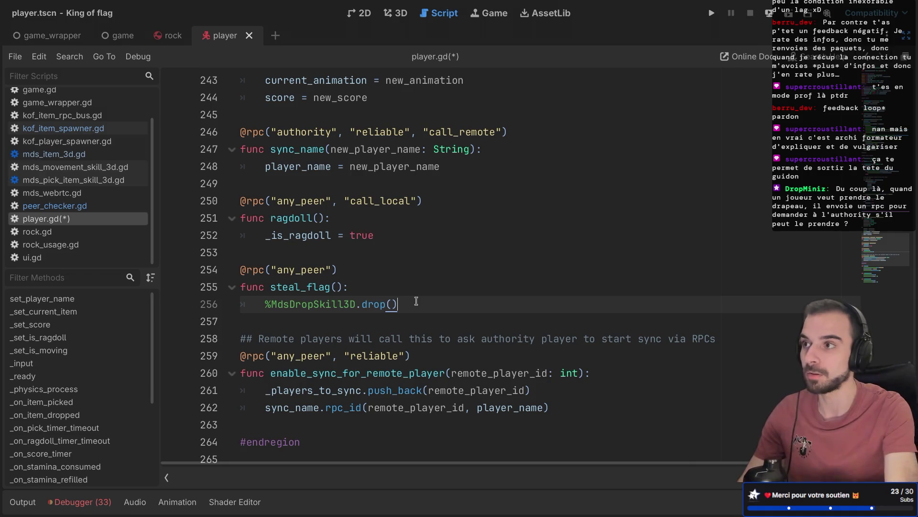
key("Return")
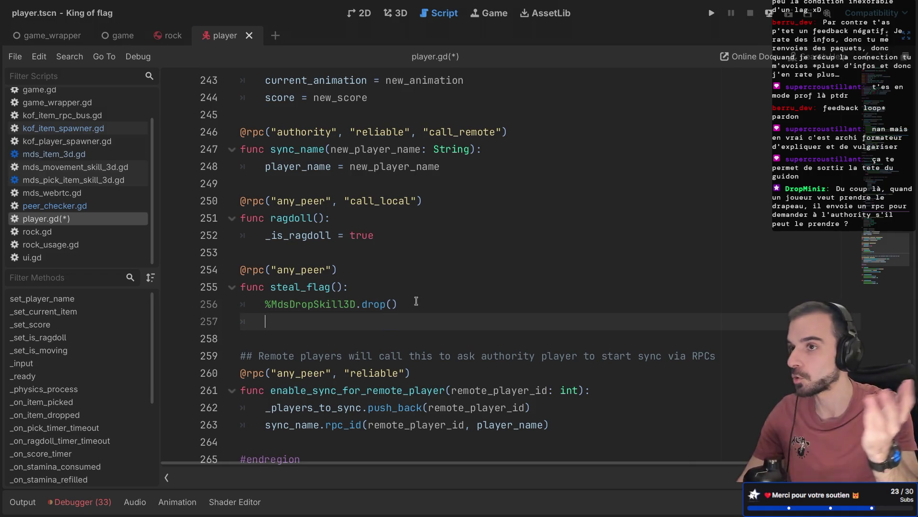
left_click(337, 288)
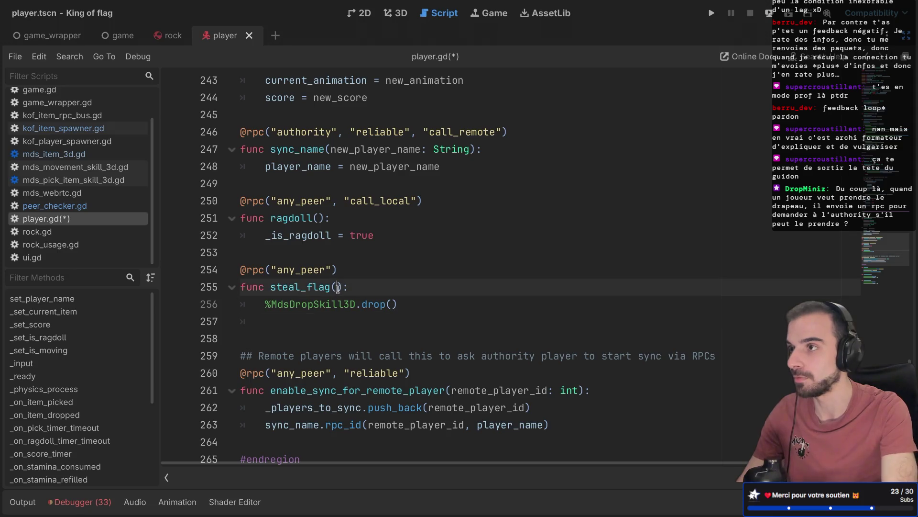
- Add a remote_player: int parameter and a Players[remote_player].take() call after drop()
type("tar")
key("BackSpace")
key("BackSpace")
key("BackSpace")
type("remote_player:")
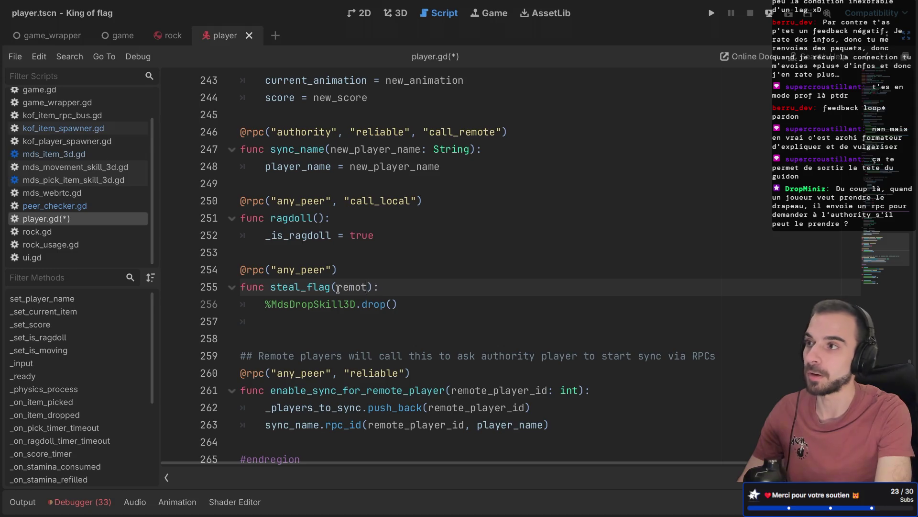
type(" int")
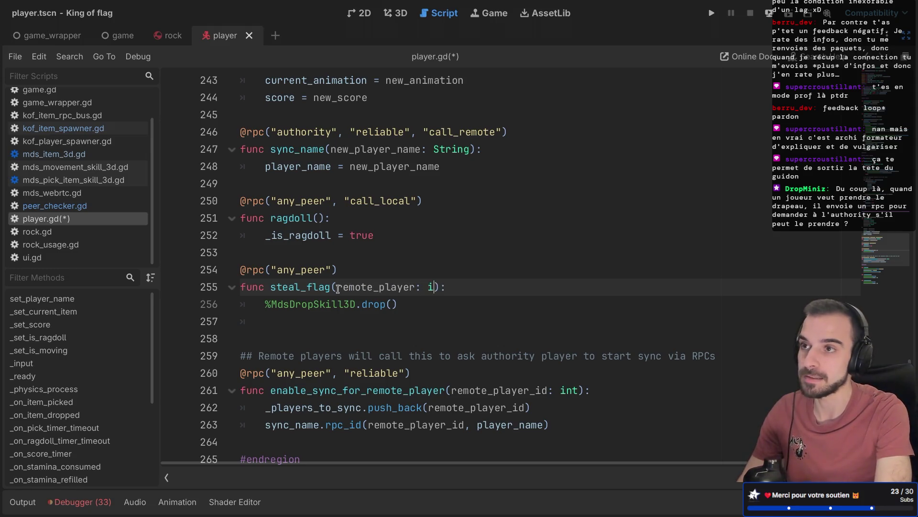
left_click(402, 305)
key("Return")
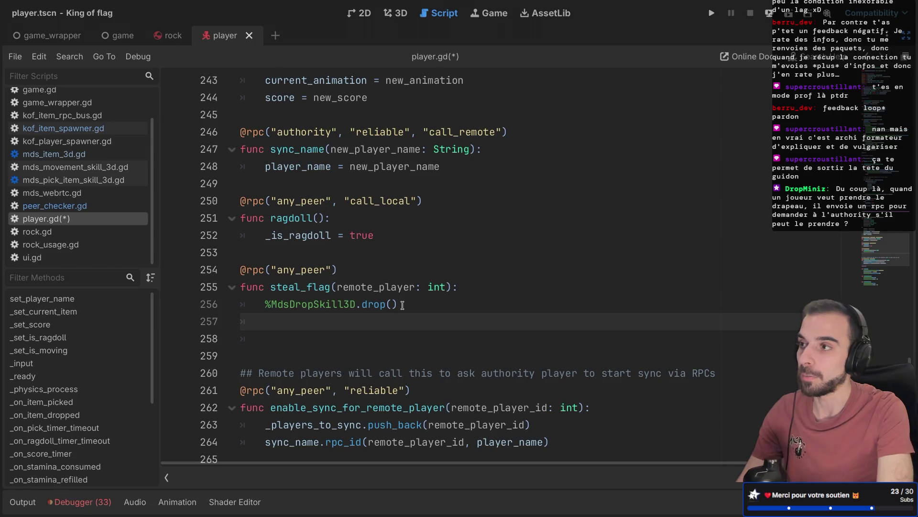
type("Players[remote")
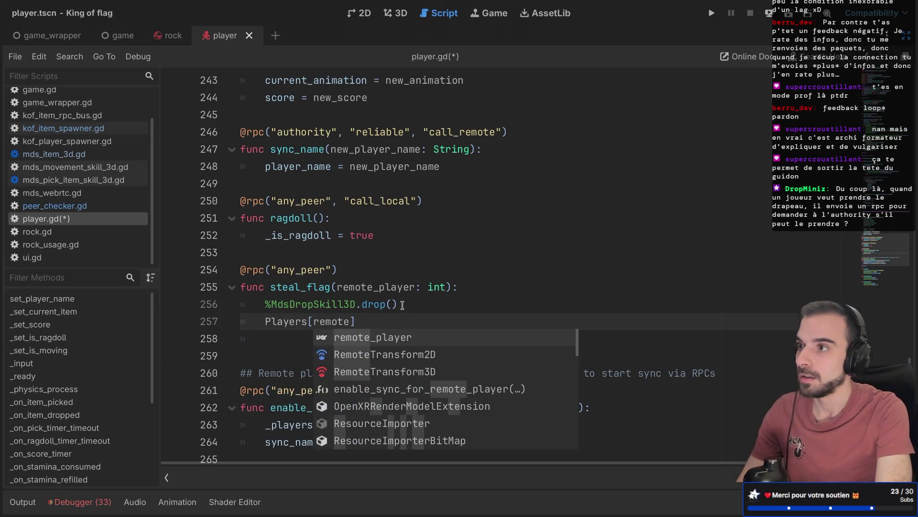
type("_plyaers")
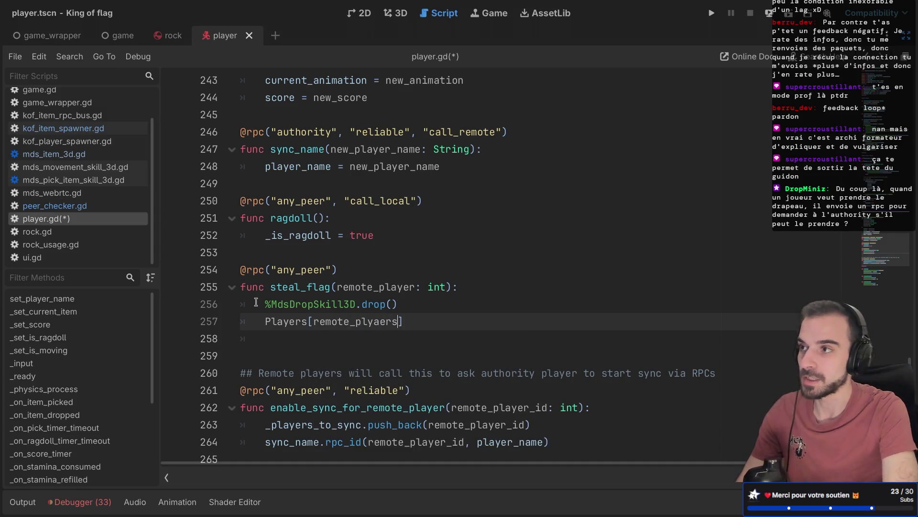
left_click(367, 321)
key("BackSpace")
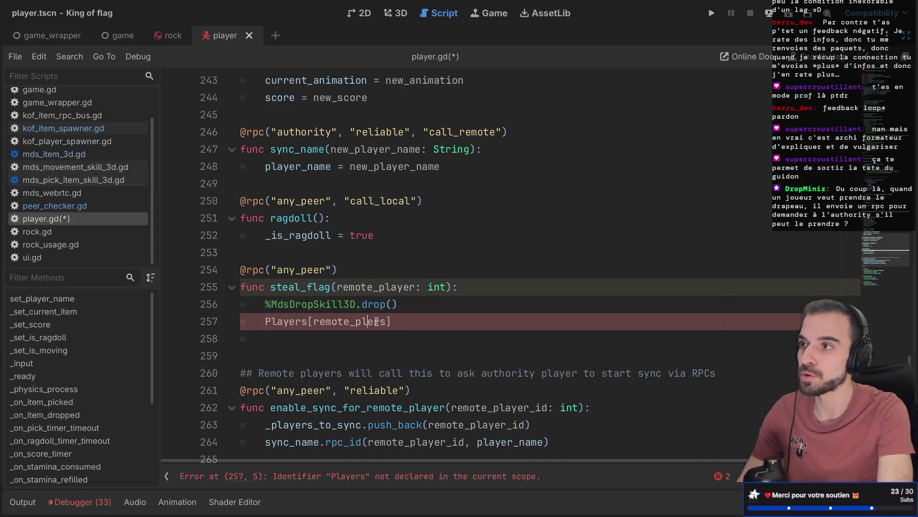
type("y")
left_click(445, 323)
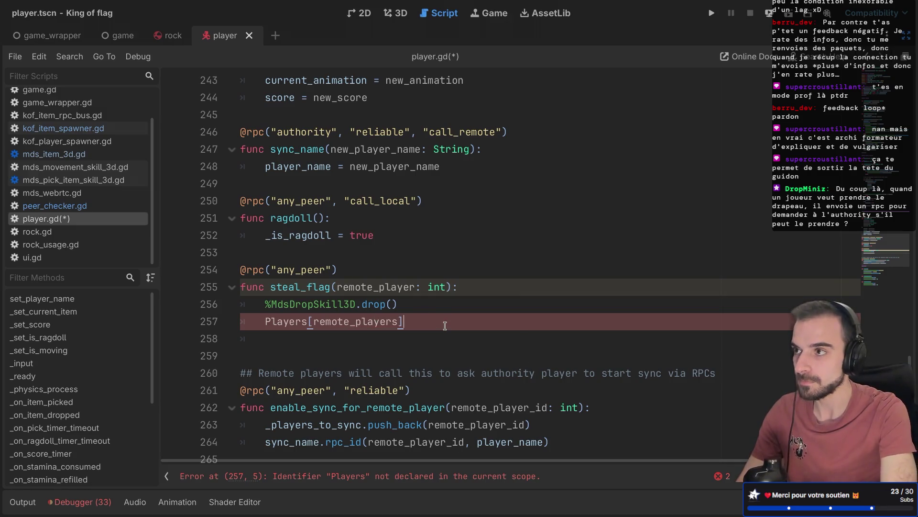
key("BackSpace")
left_click(404, 321)
type(".")
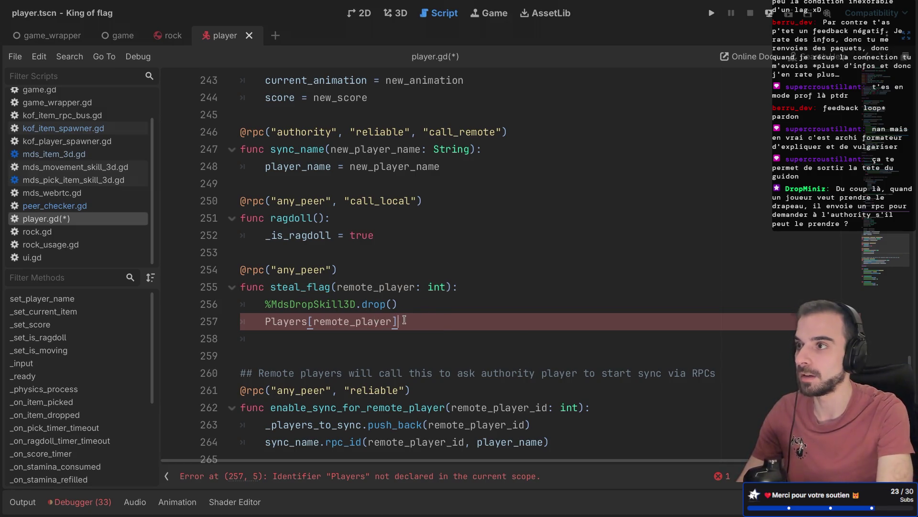
type("take(")
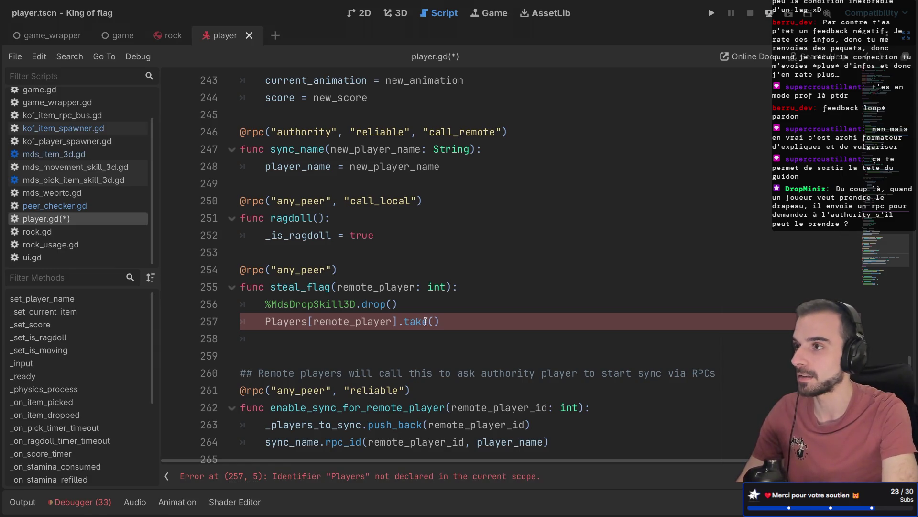
- Store drop()'s result in var flag_in_world, pass it to take(), and save player.gd
left_click(408, 306)
left_click(264, 306)
type("var ")
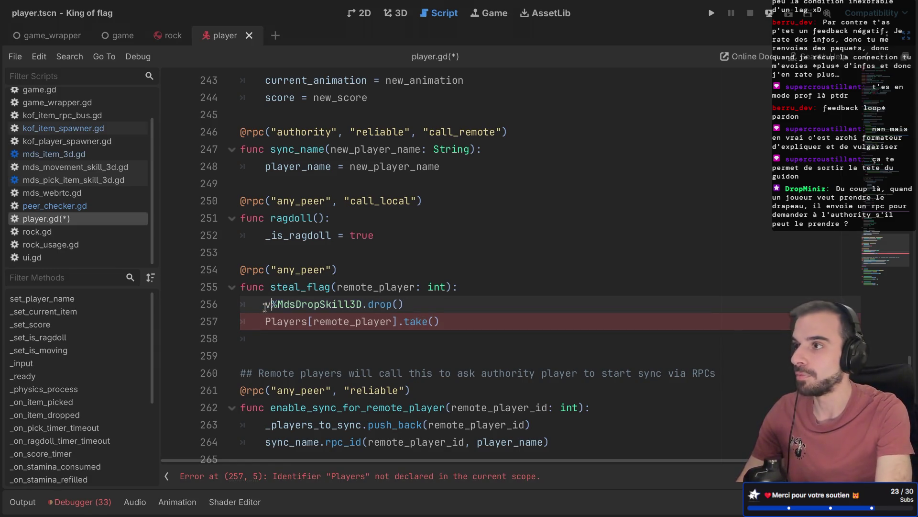
type("flag_")
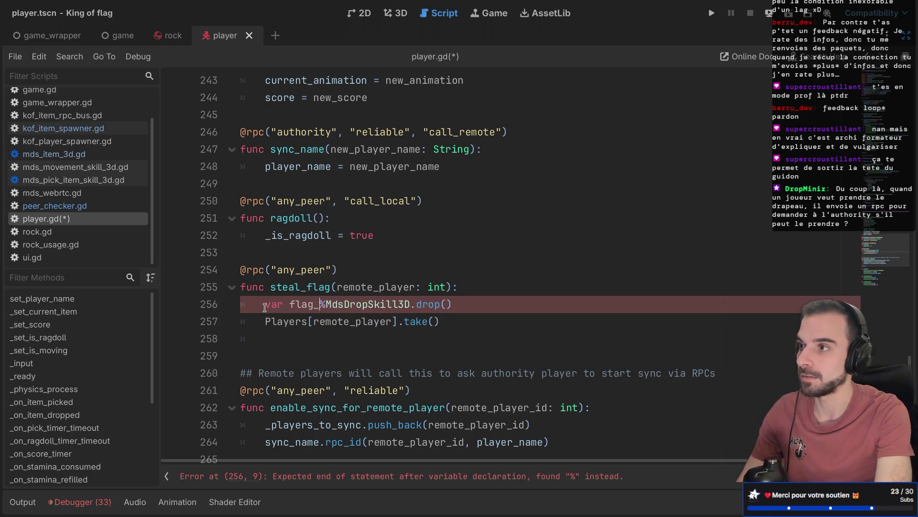
type("in_world =")
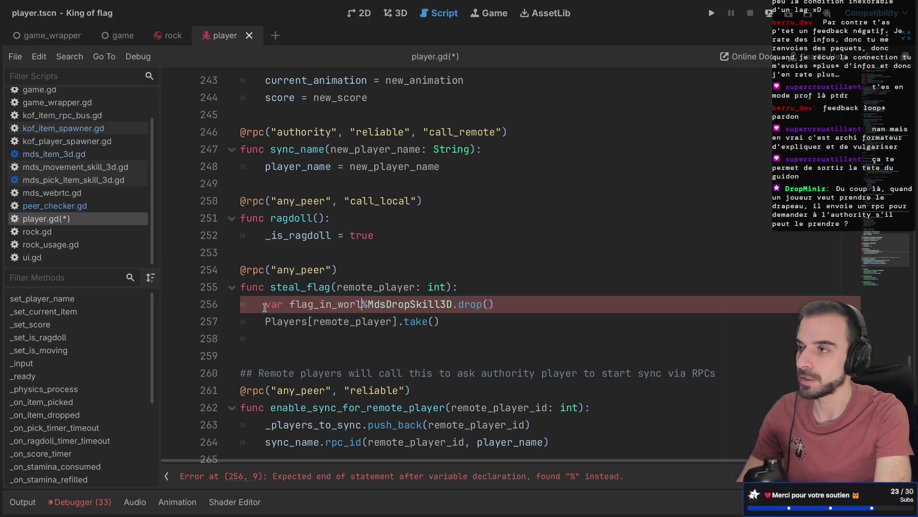
left_click(433, 322)
type("f")
type("lag_inw")
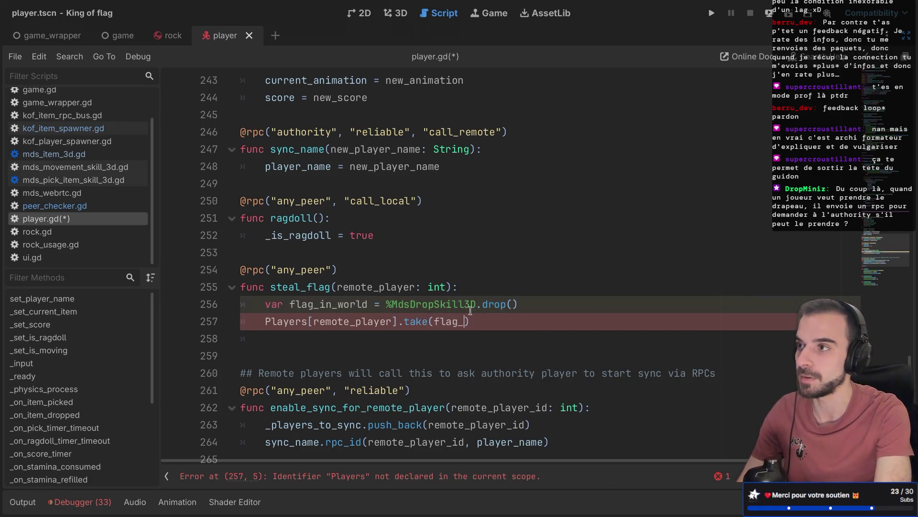
type("orld")
left_click(478, 322)
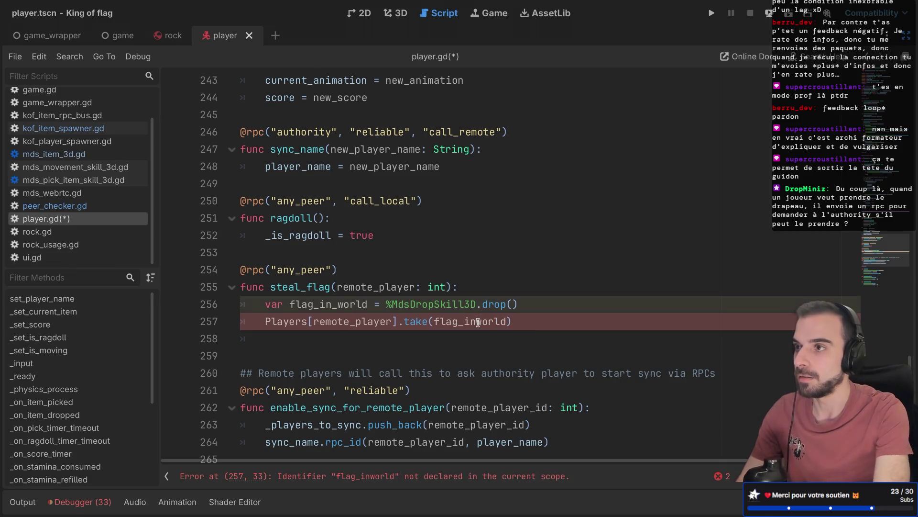
type("_")
key("ctrl+s")
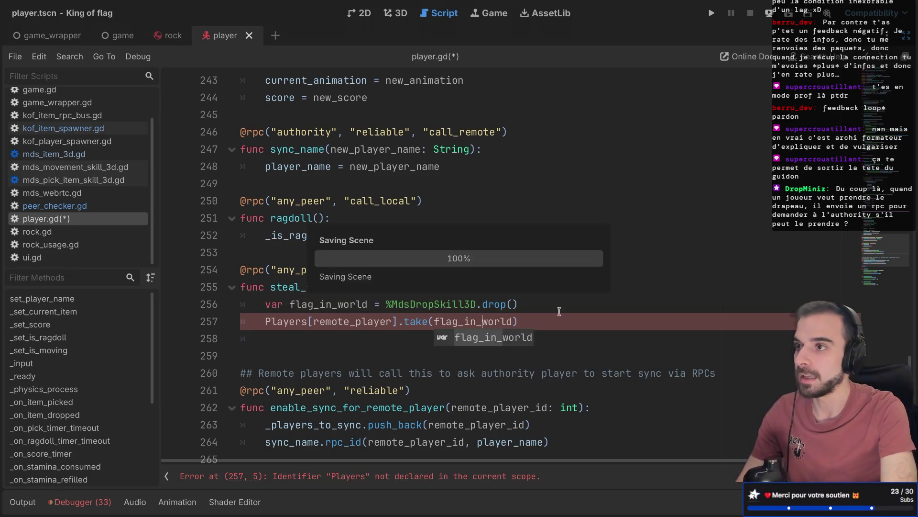
double_click(308, 288)
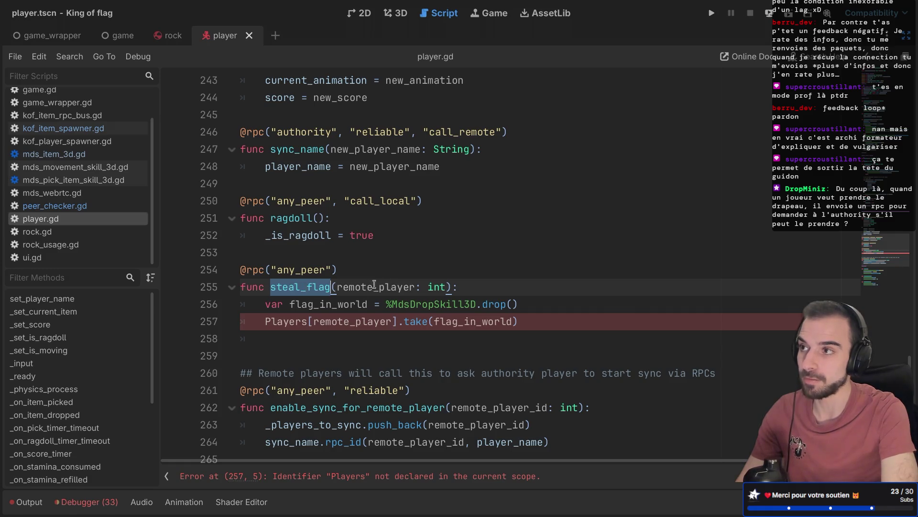
left_click(480, 285)
- Start an 'if %MdsStaminaLogic.s' condition at the top of steal_flag, then select the whole function
key("Return")
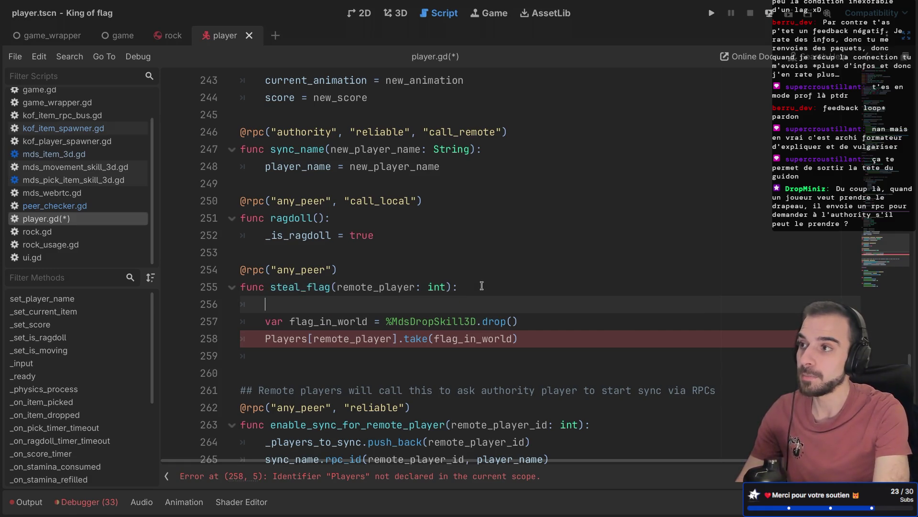
type("if %")
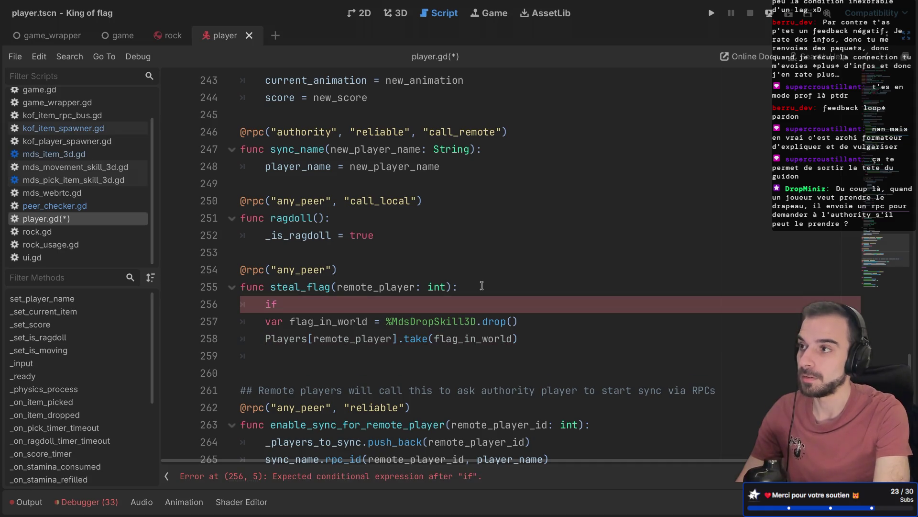
type("MdsS")
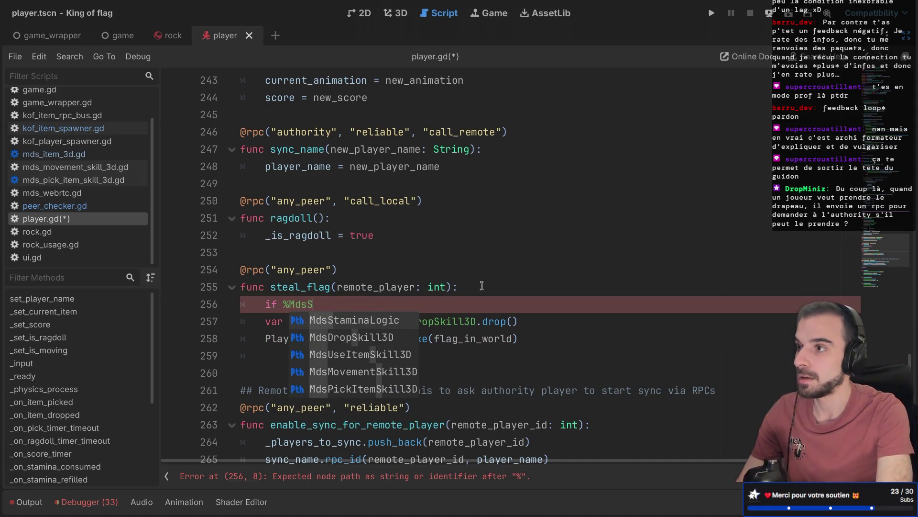
key("Return")
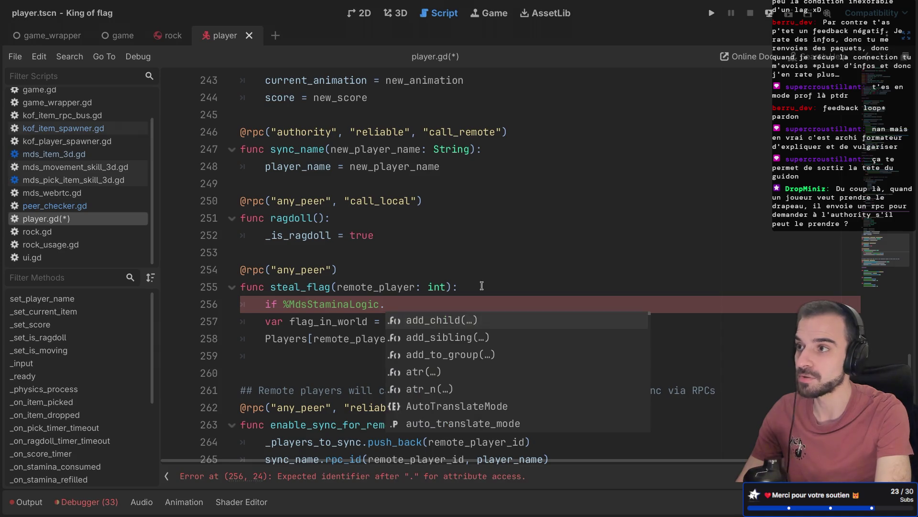
type("s")
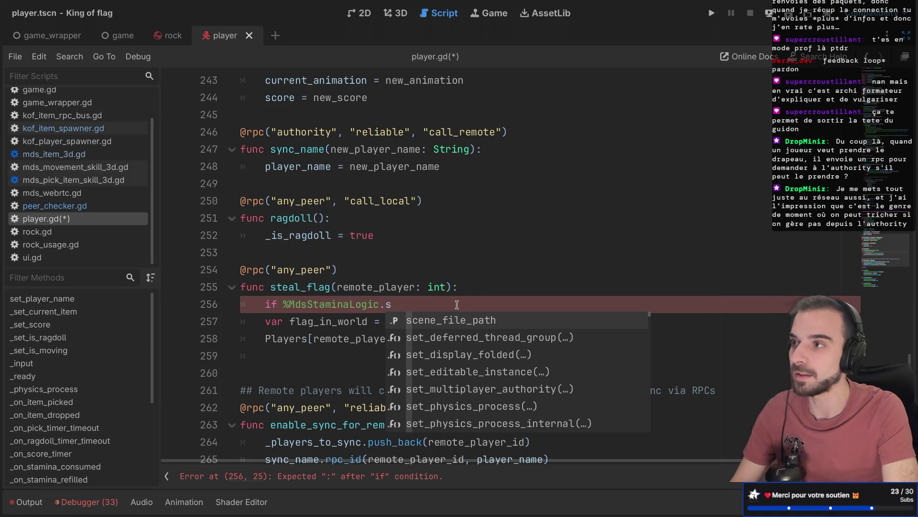
key("Escape")
left_click_drag(266, 356, 217, 266)
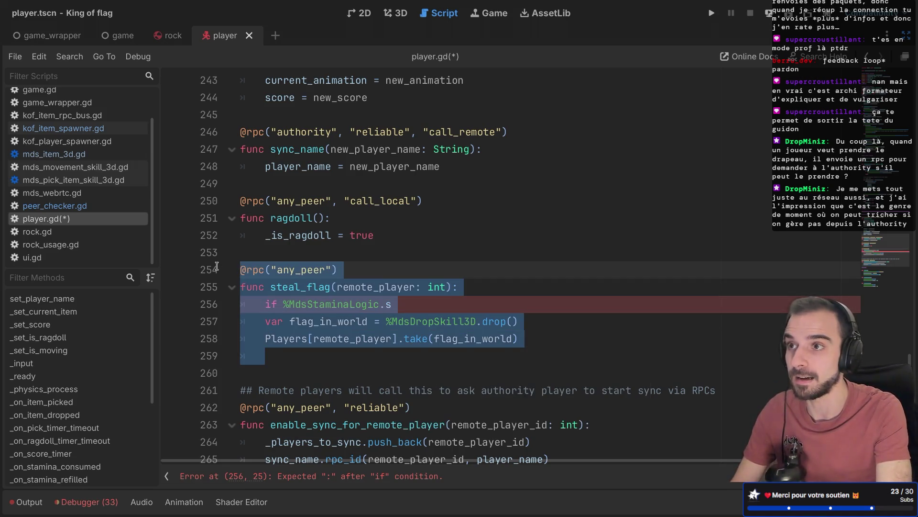
- Delete the selected steal_flag function and save player.gd
key("BackSpace")
key("BackSpace")
key("BackSpace")
key("ctrl+s")
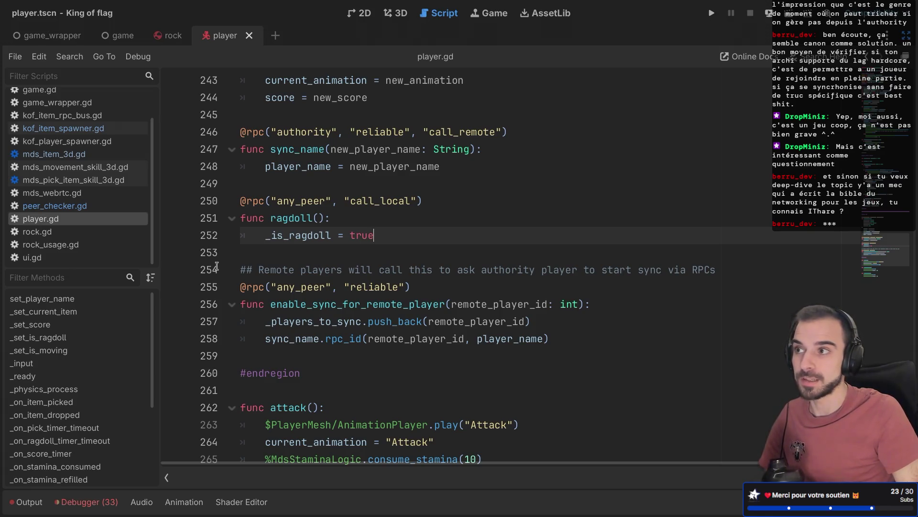
double_click(306, 280)
left_click(295, 304)
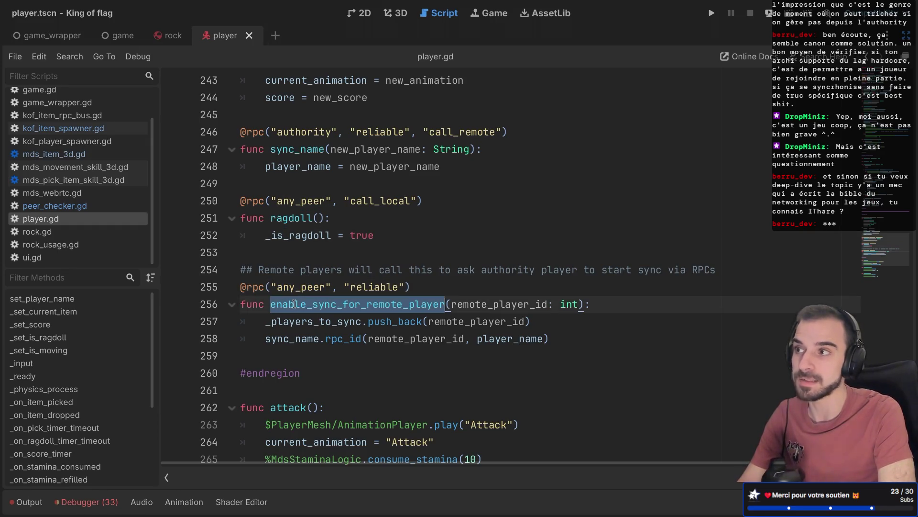
left_click_drag(362, 339, 283, 316)
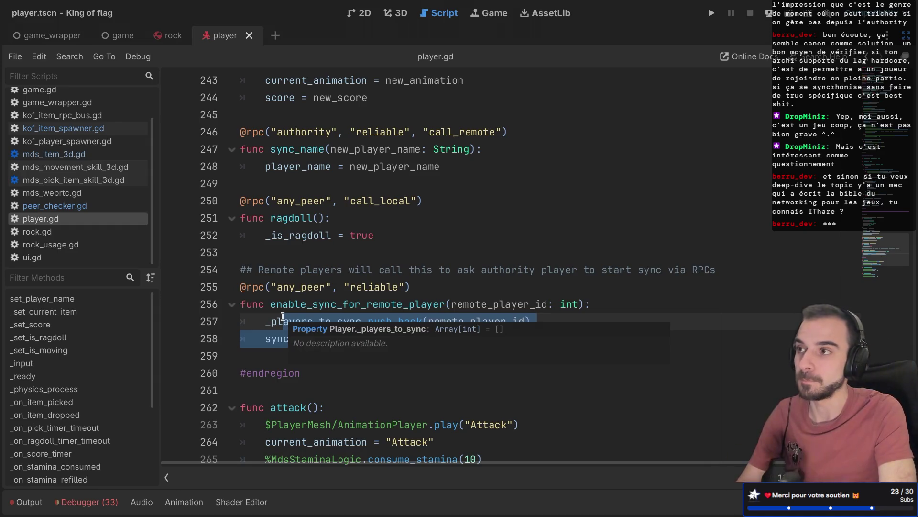
left_click(271, 322)
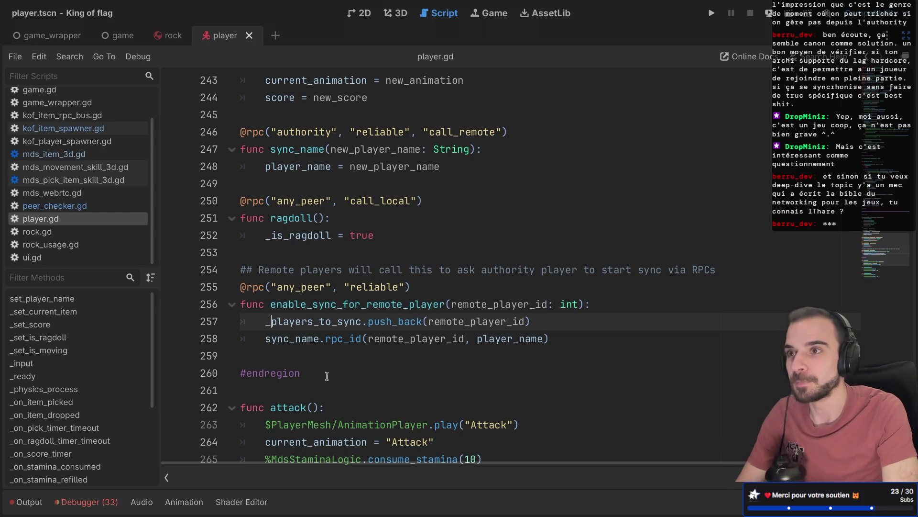
mouse_move(450, 327)
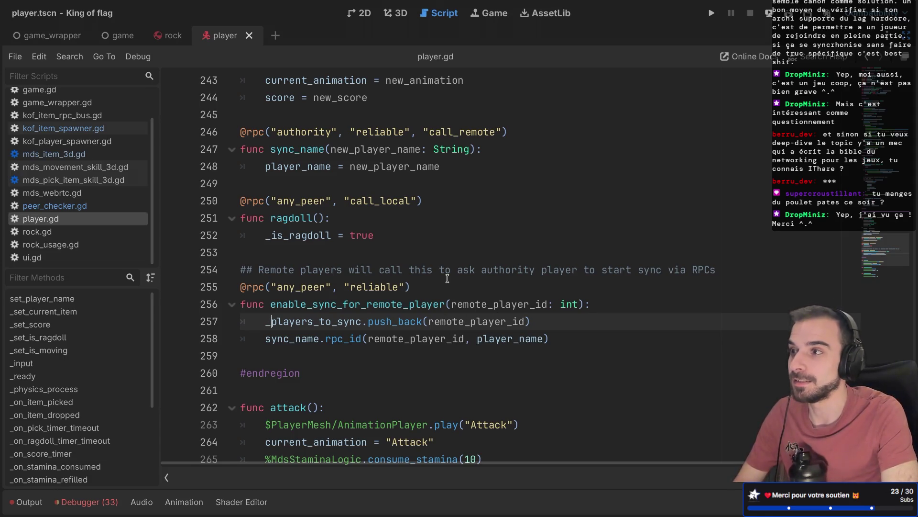
scroll(447, 278, "down", 4)
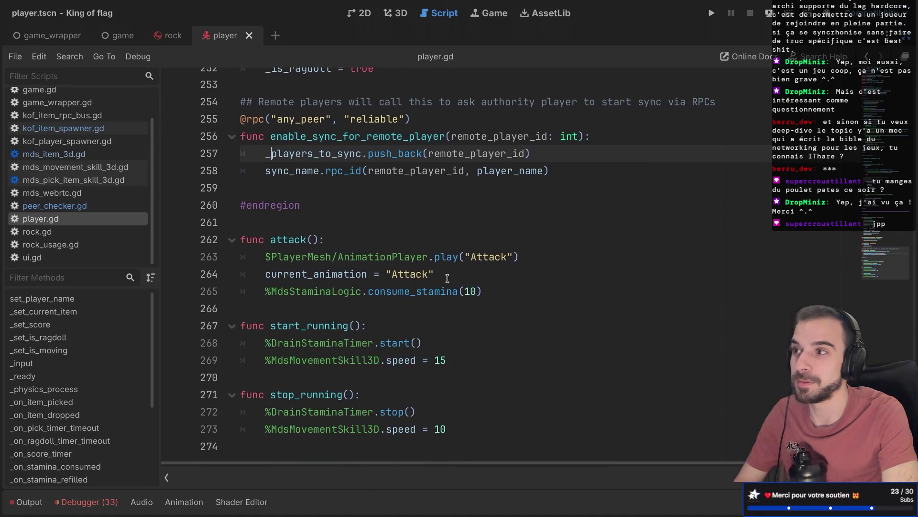
- Toggle Godot's distraction-free mode and switch to the browser's GDScript match reference
key("ctrl+shift+F11")
key("ctrl+shift+F11")
key("F11")
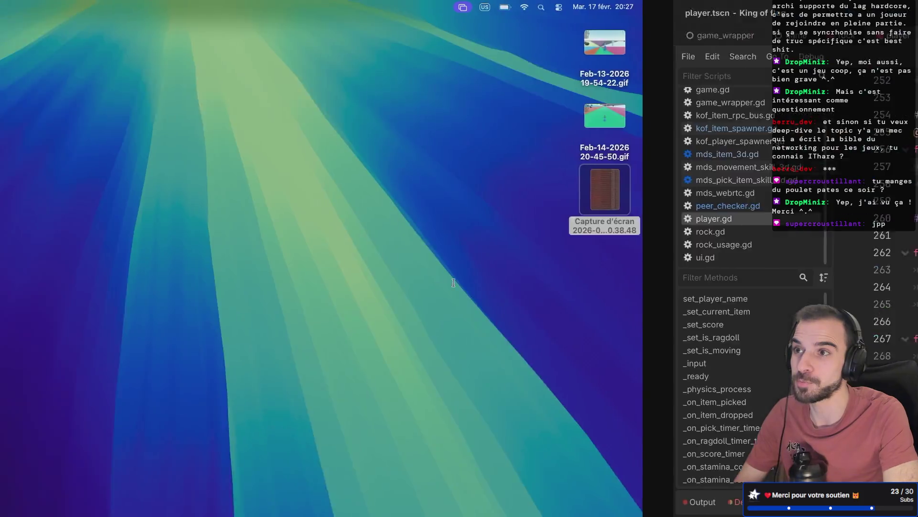
key("F11")
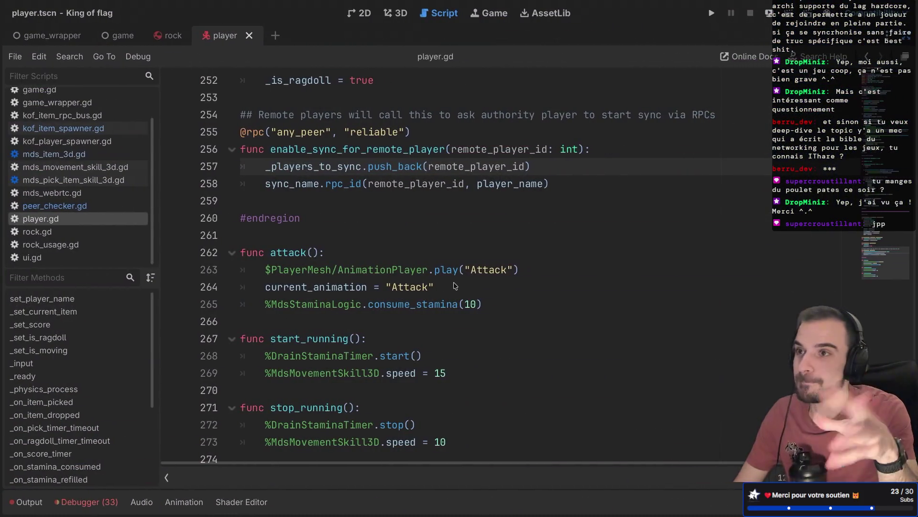
key("ctrl+shift+F11")
key("ctrl+shift+F11")
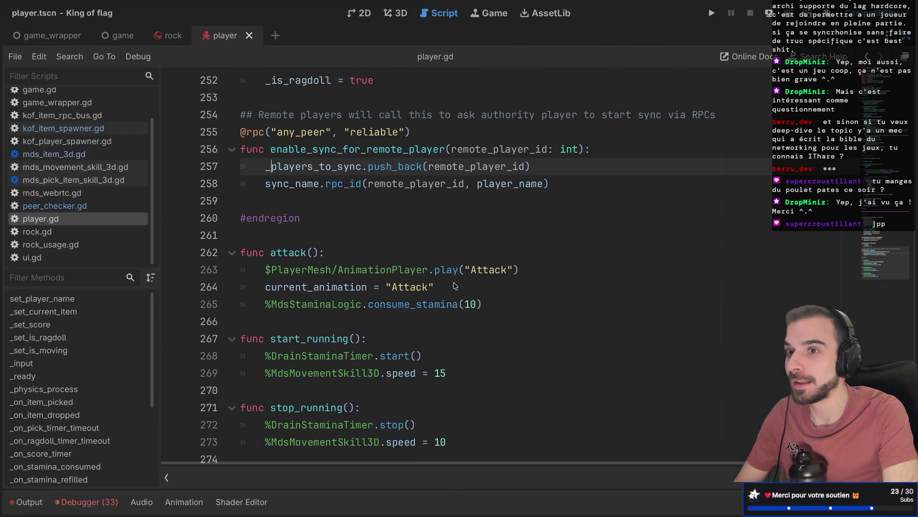
key("ctrl+shift+F11")
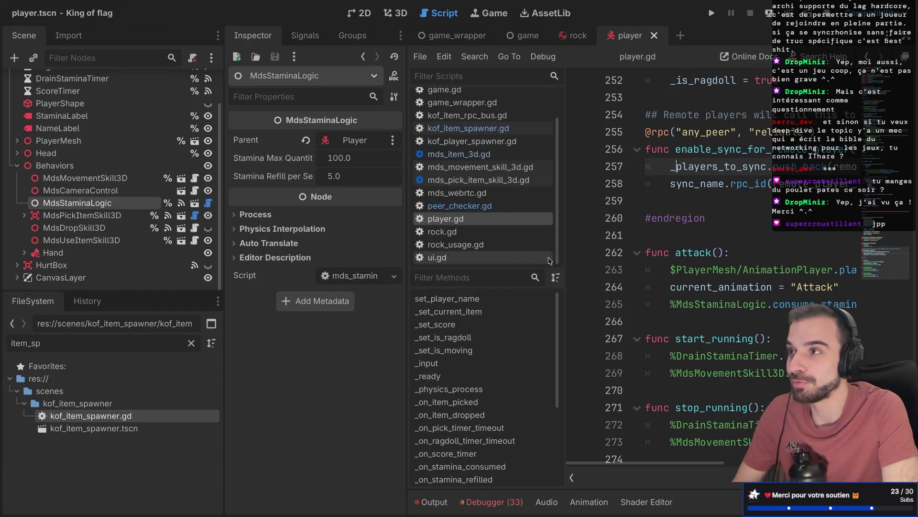
key("ctrl+shift+F11")
key("super+Tab")
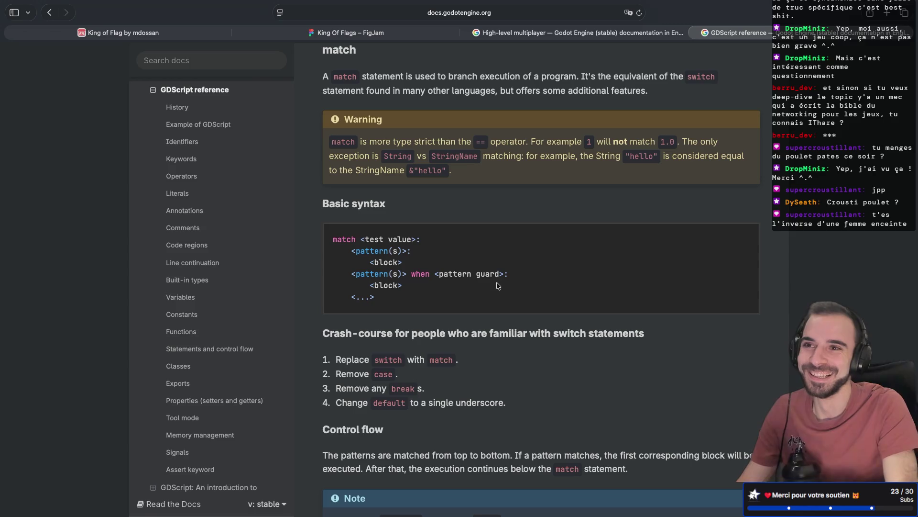
- Open a new Safari tab beside the GDScript reference
mouse_move(509, 284)
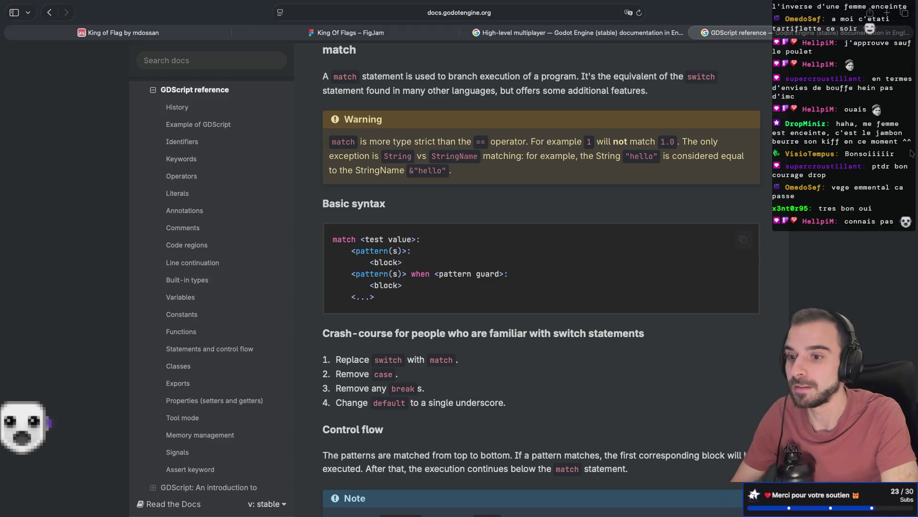
left_click(887, 11)
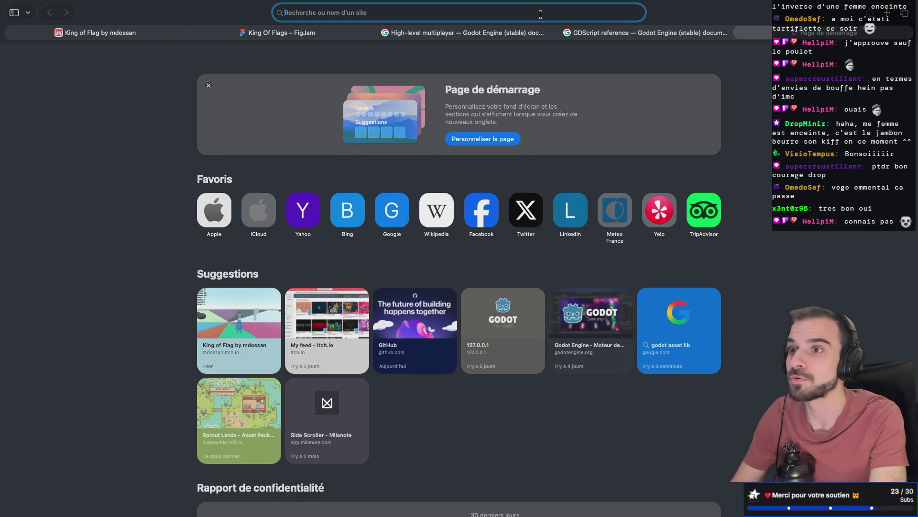
- Search Google for 'haloumi' and open the knowledge-panel image preview
type("haloumi")
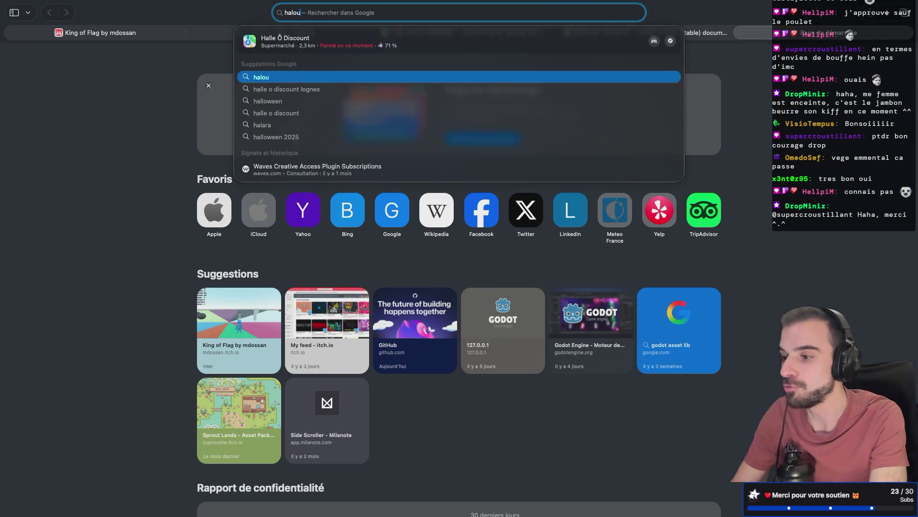
key("Return")
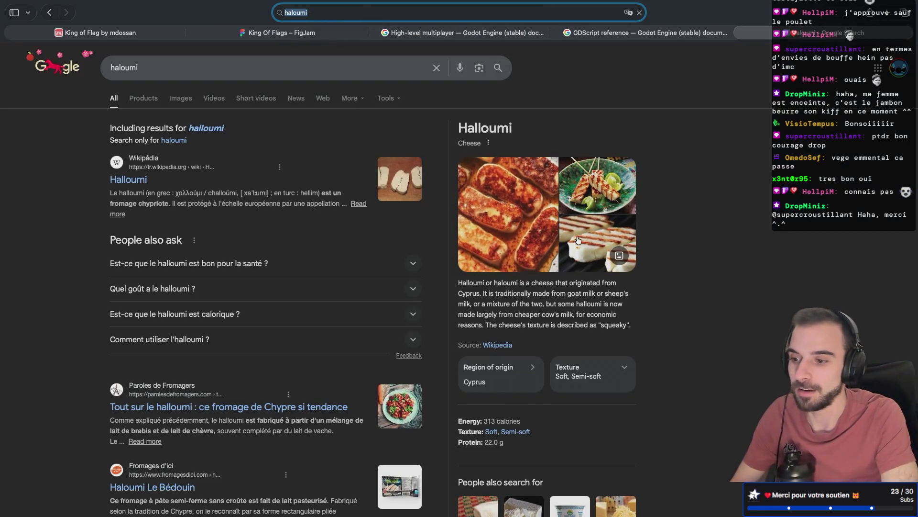
left_click(579, 243)
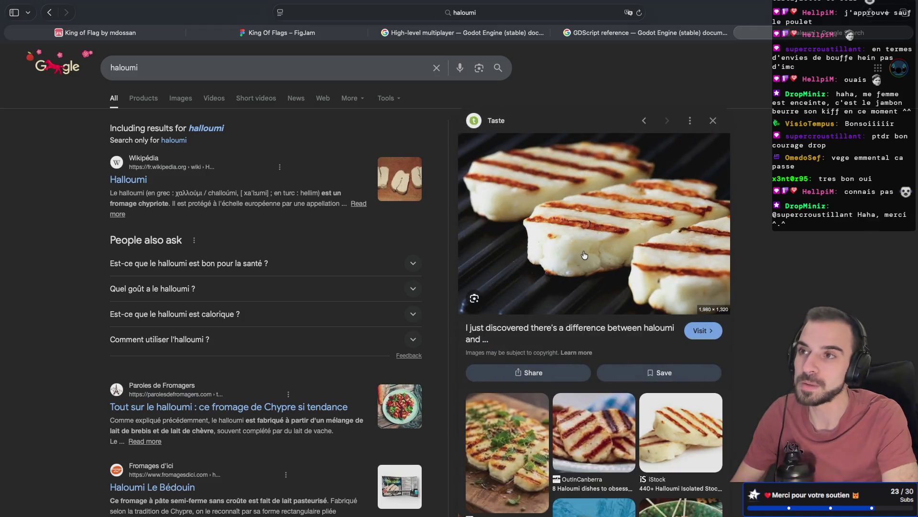
- Browse the halloumi image results, then close the search tab
scroll(584, 254, "down", 5)
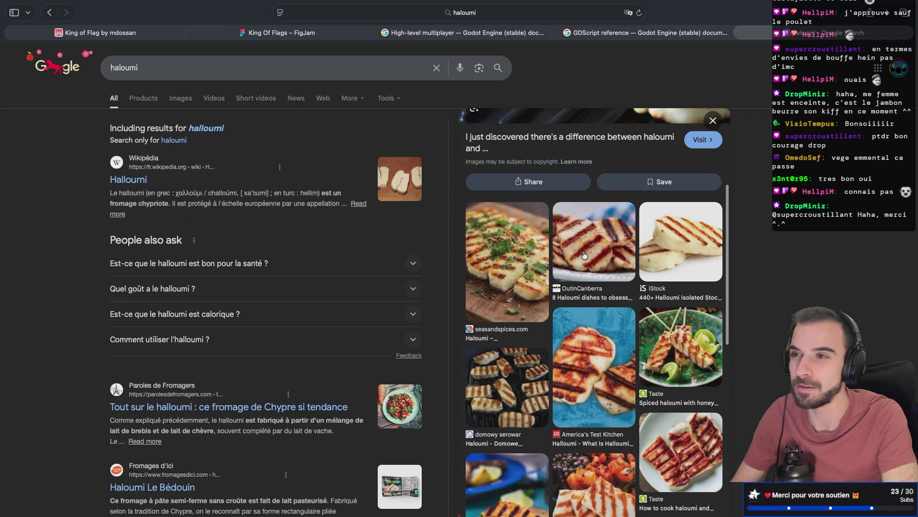
scroll(586, 254, "up", 4)
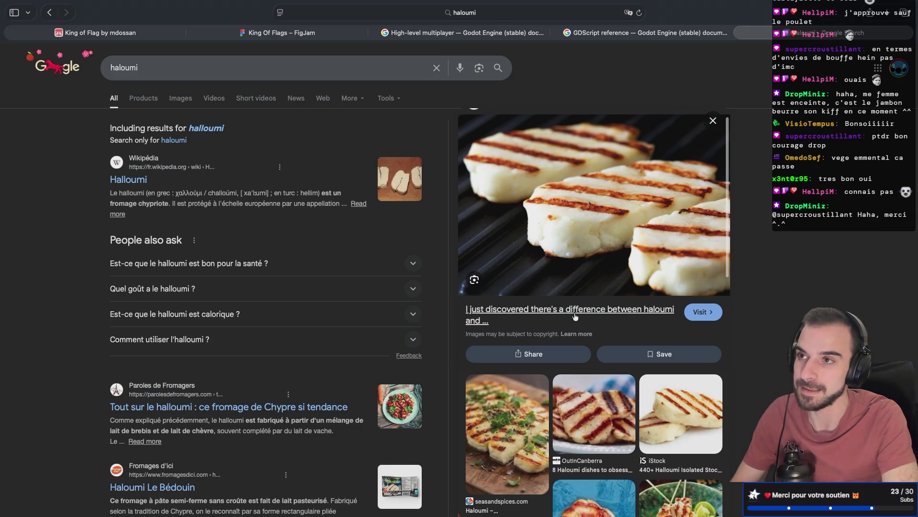
scroll(527, 431, "down", 1)
scroll(526, 431, "down", 1)
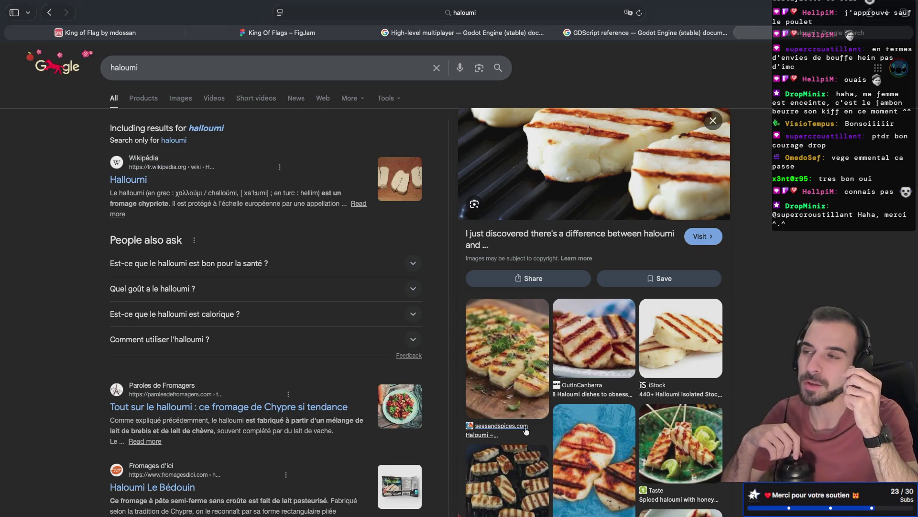
scroll(525, 431, "down", 5)
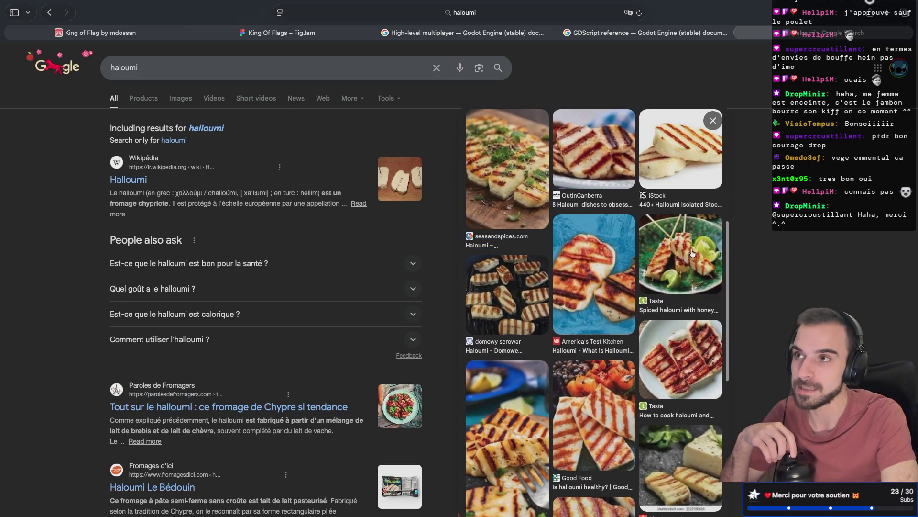
scroll(674, 292, "down", 1)
scroll(674, 292, "down", 4)
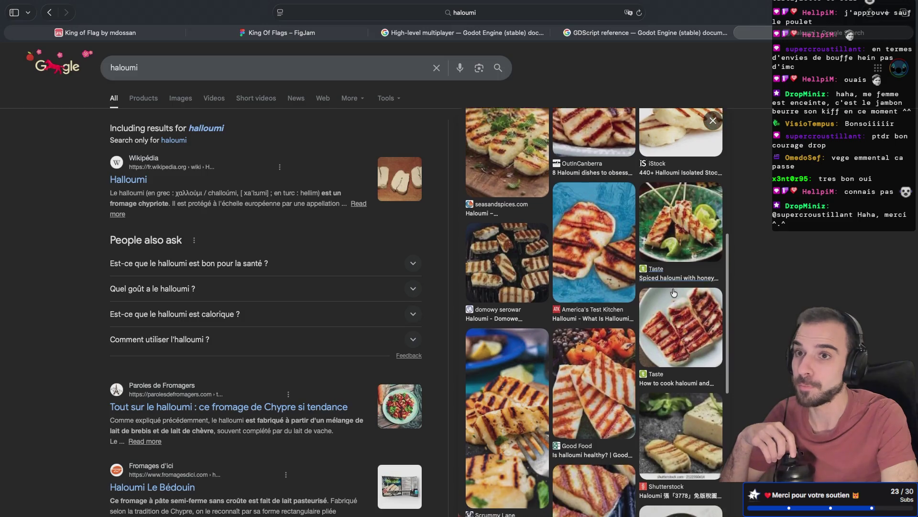
scroll(613, 312, "down", 4)
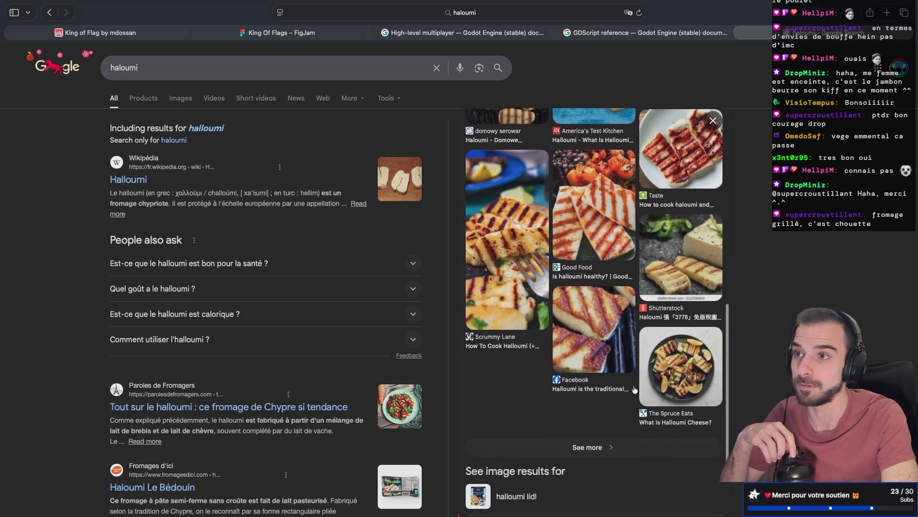
scroll(635, 388, "up", 12)
scroll(653, 467, "up", 2)
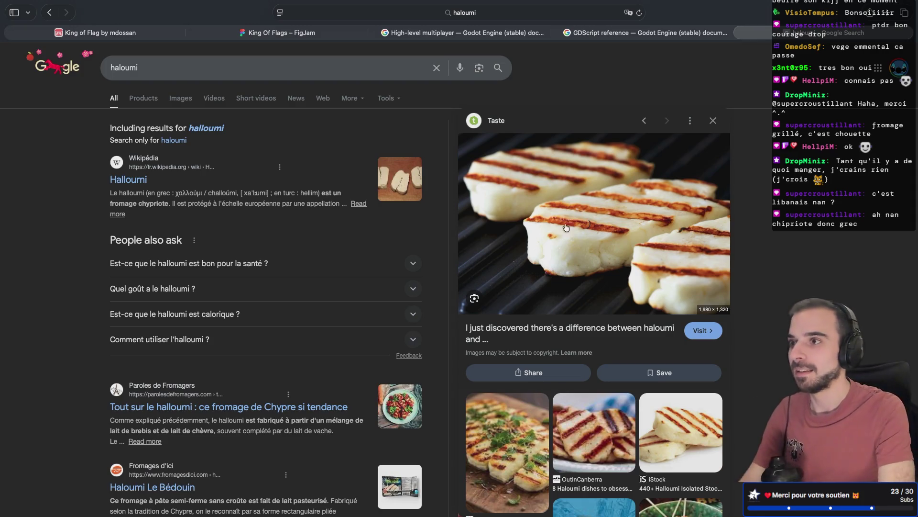
left_click(740, 34)
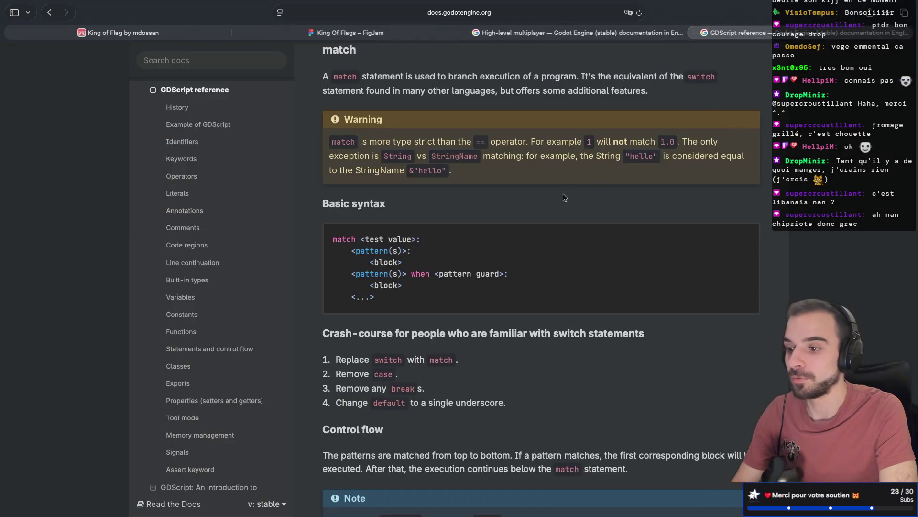
- Return to Godot with player.gd scrolled up and the editor docks restored
scroll(545, 279, "down", 1)
key("super+Tab")
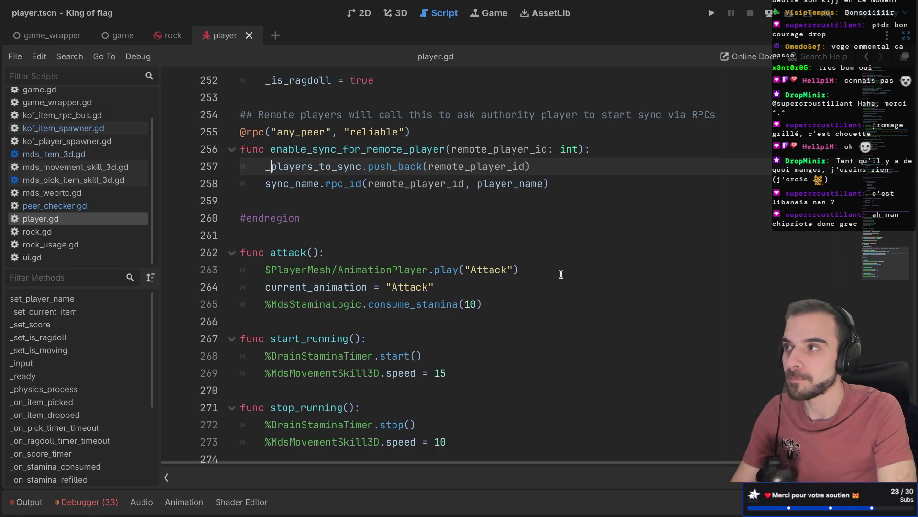
scroll(561, 274, "up", 20)
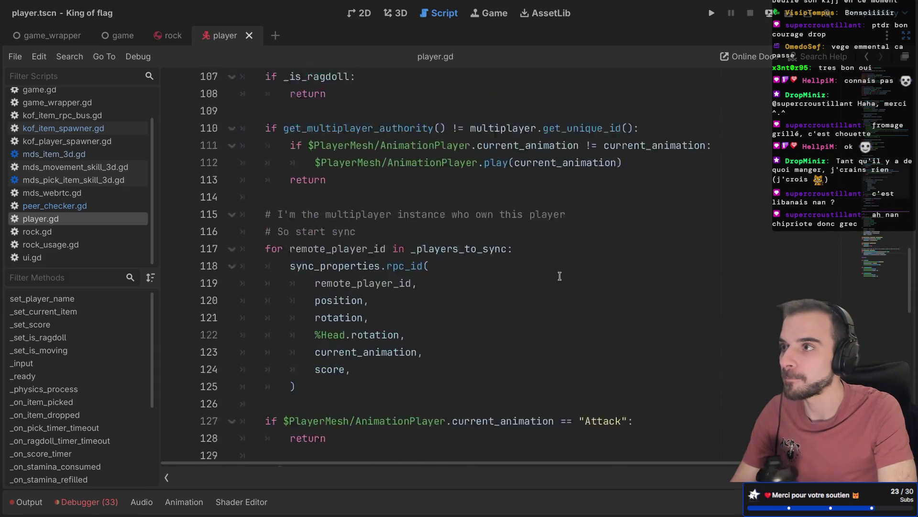
scroll(560, 276, "up", 7)
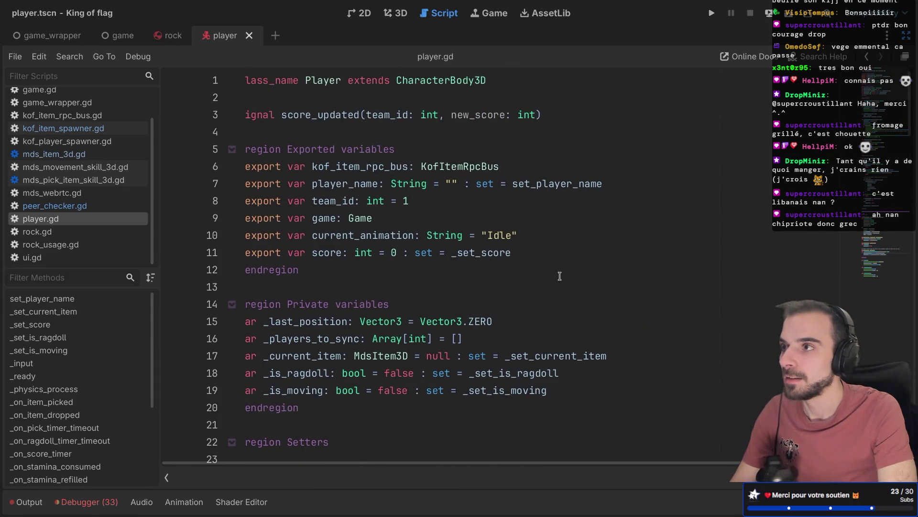
scroll(559, 276, "down", 2)
key("ctrl+shift+F11")
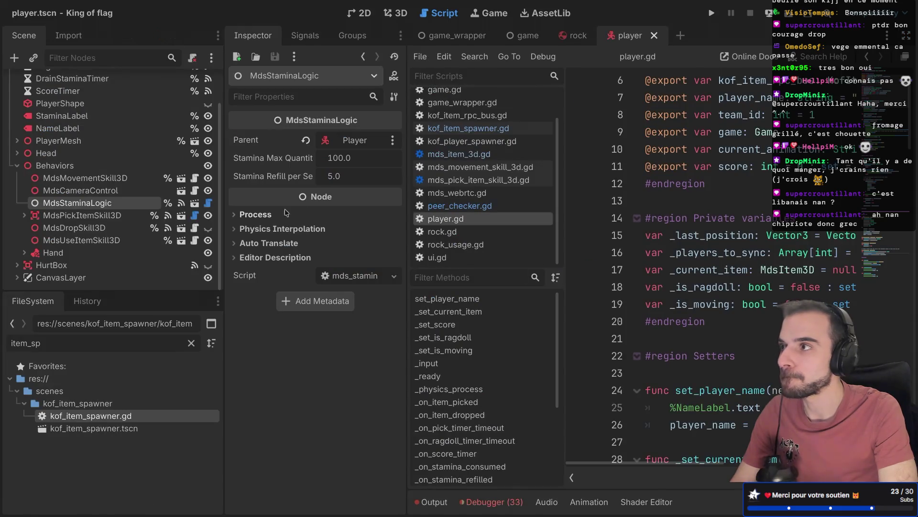
- Open the game scene and expand Scores to show its TeamLabel and TeamScore children
left_click(17, 165)
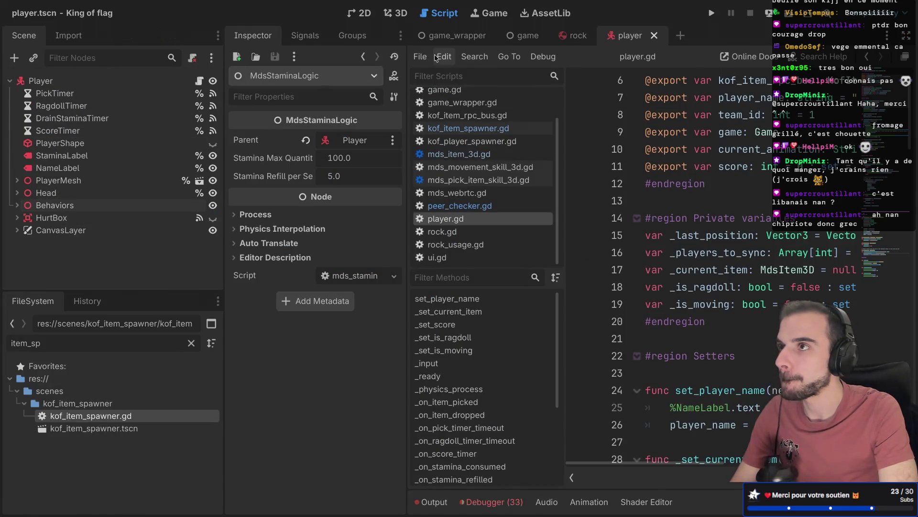
left_click(526, 35)
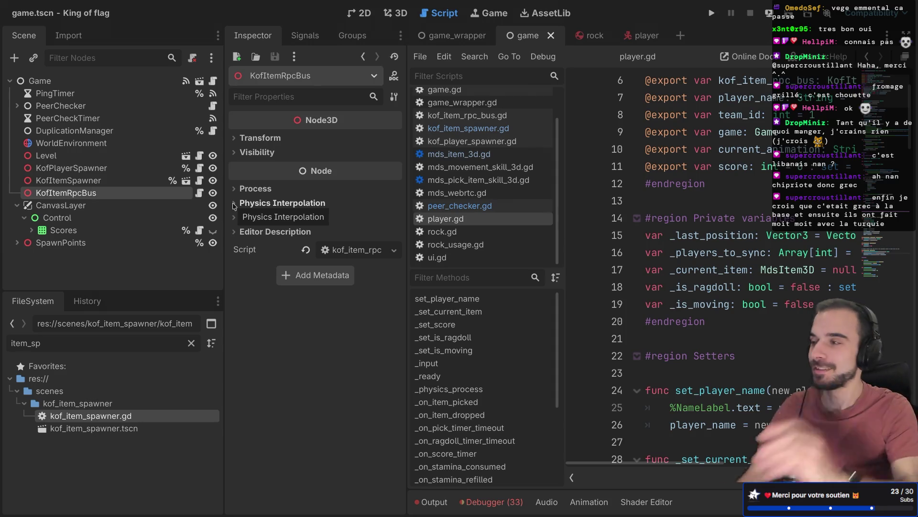
left_click(32, 231)
left_click(31, 232)
left_click(29, 231)
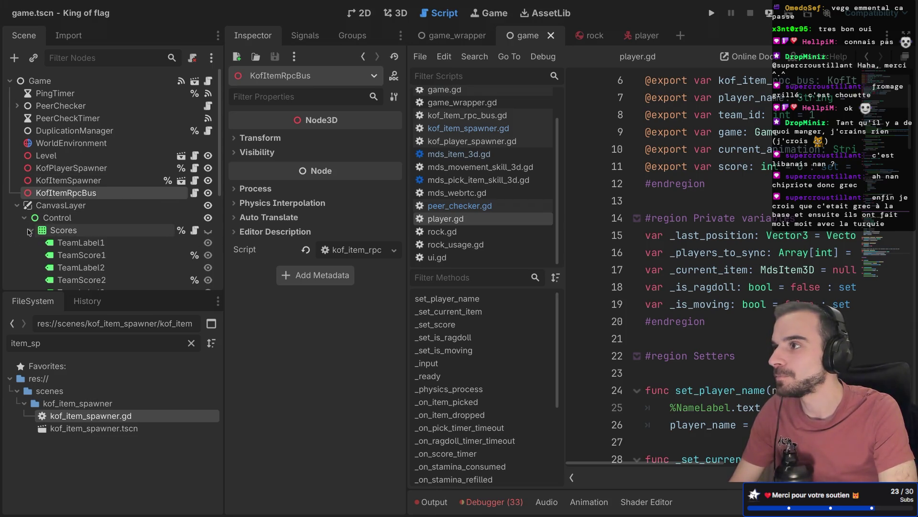
left_click(32, 232)
left_click(30, 232)
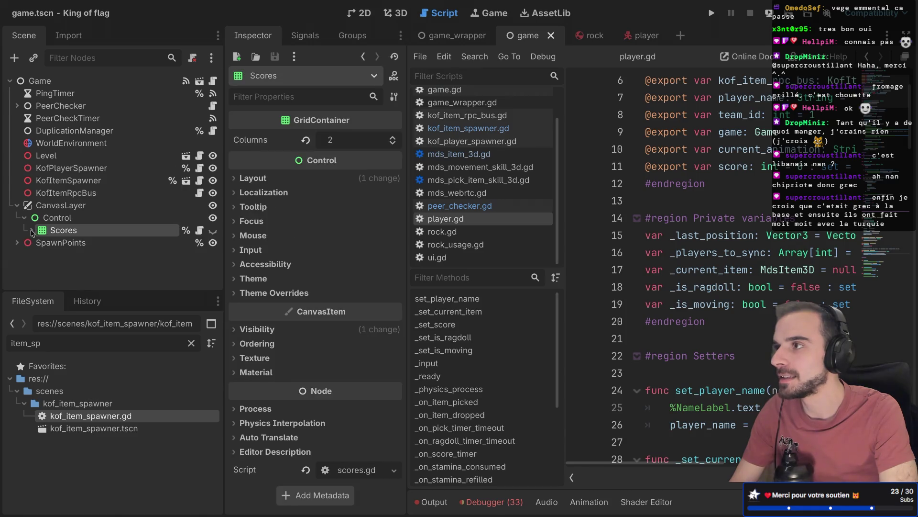
left_click(32, 231)
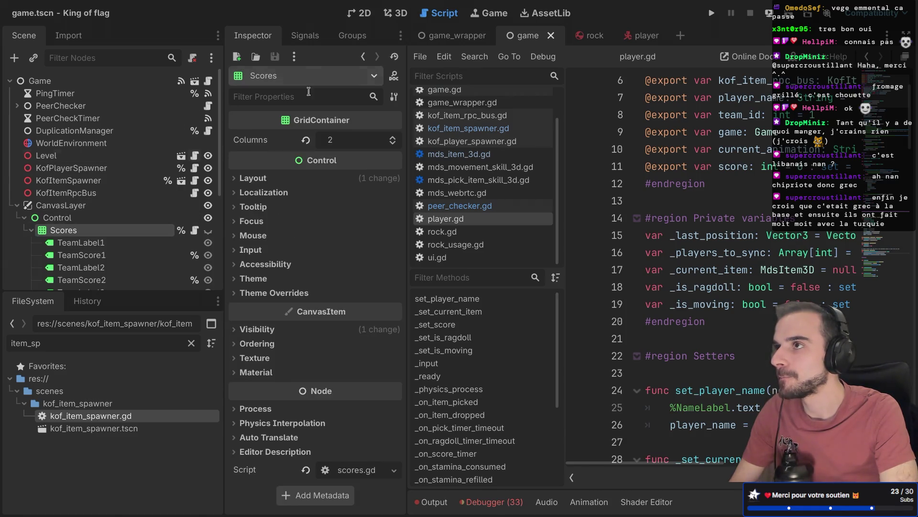
- Switch to the 2D workspace and zoom the canvas to about 72%
left_click(401, 14)
left_click(359, 13)
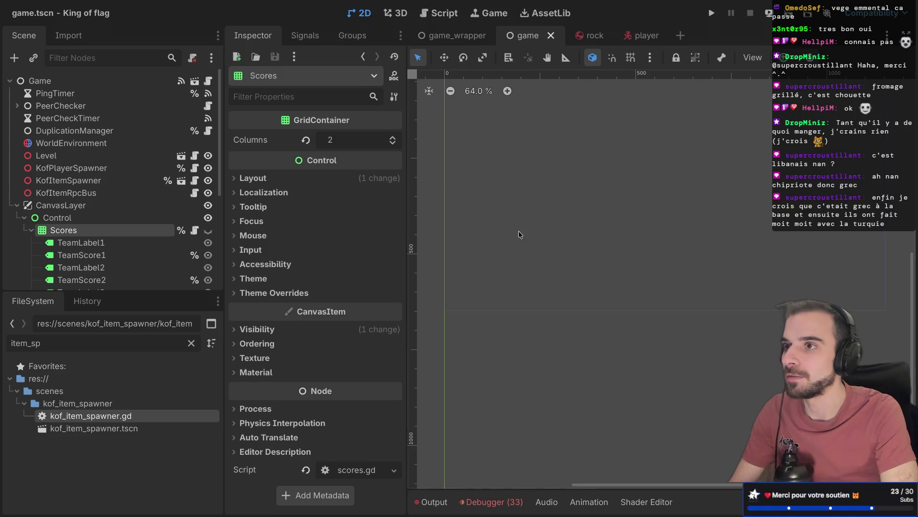
scroll(519, 231, "up", 5)
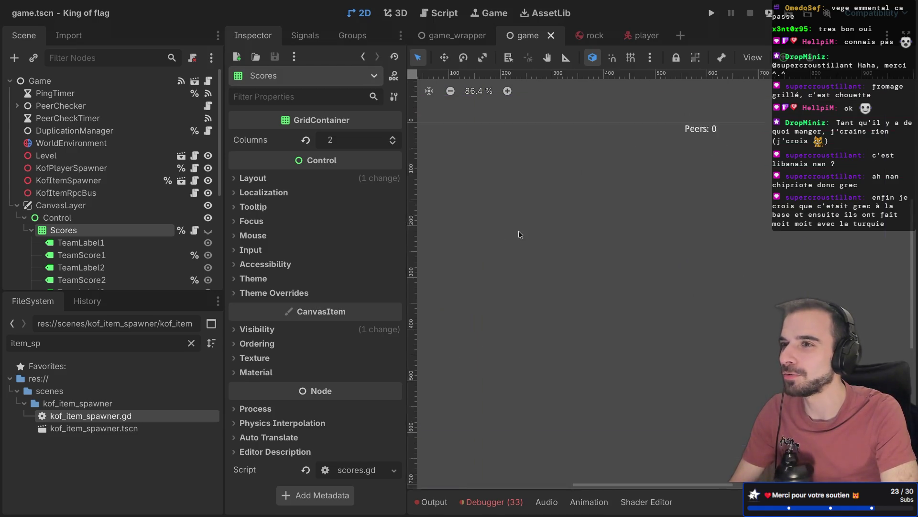
scroll(518, 231, "down", 1)
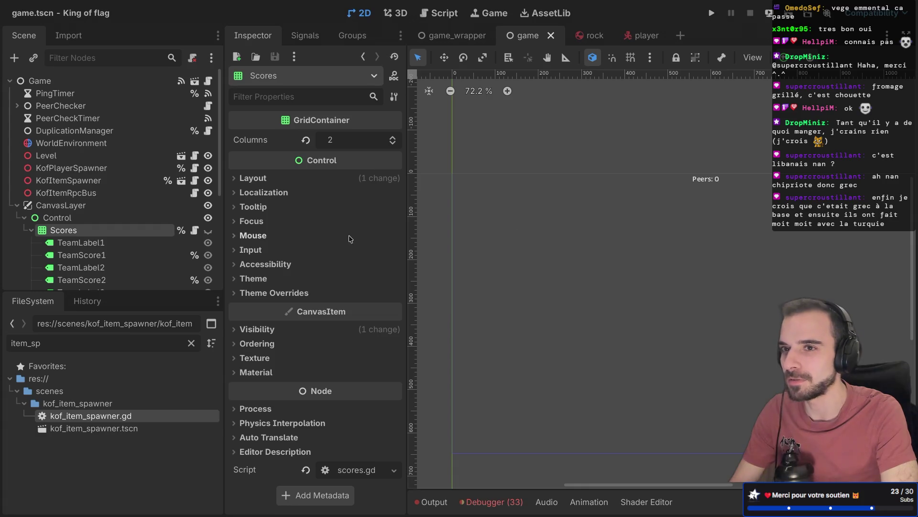
- Duplicate the Control node together with its children
left_click(31, 230)
left_click(71, 217)
key("ctrl+d")
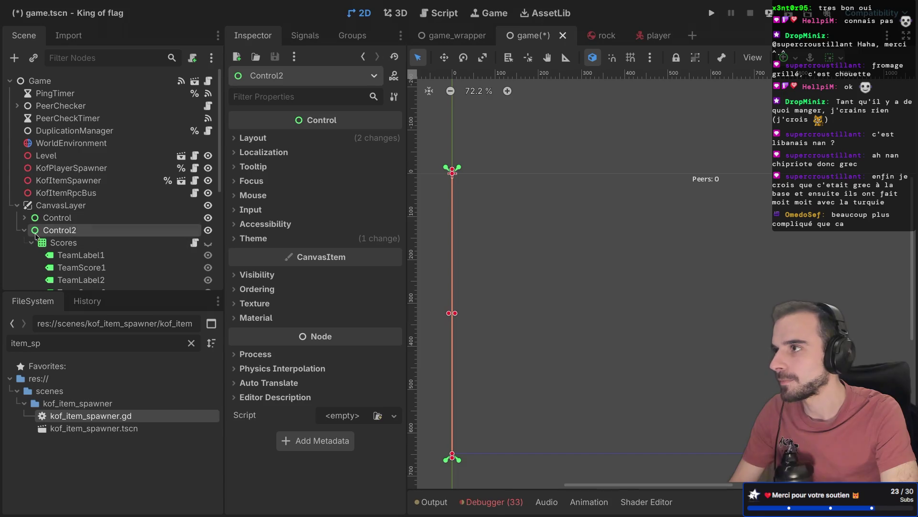
- Delete the copied Scores grid and begin renaming Control2 to TimerControl
double_click(66, 243)
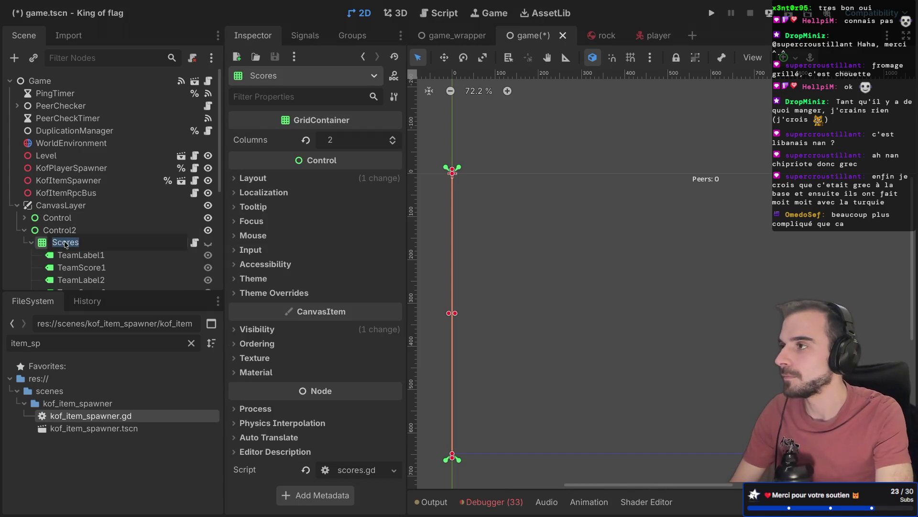
type("Tim")
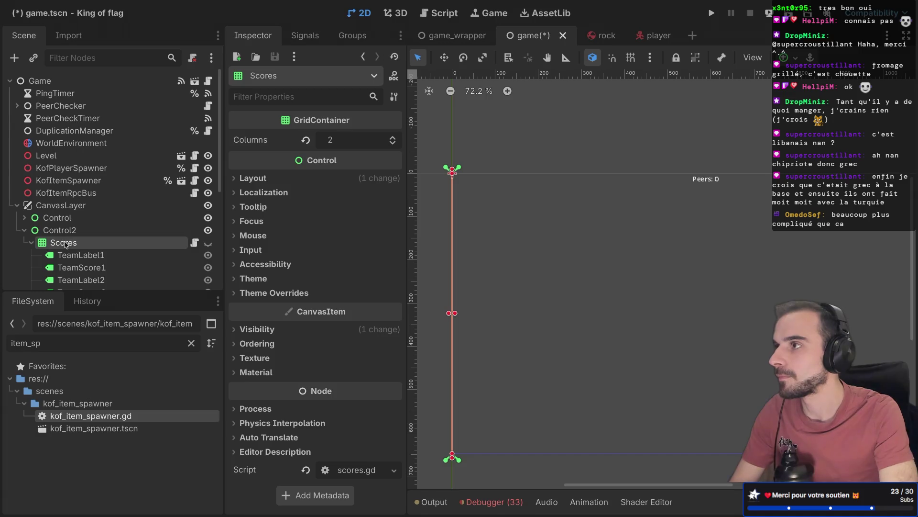
right_click(65, 244)
left_click(103, 505)
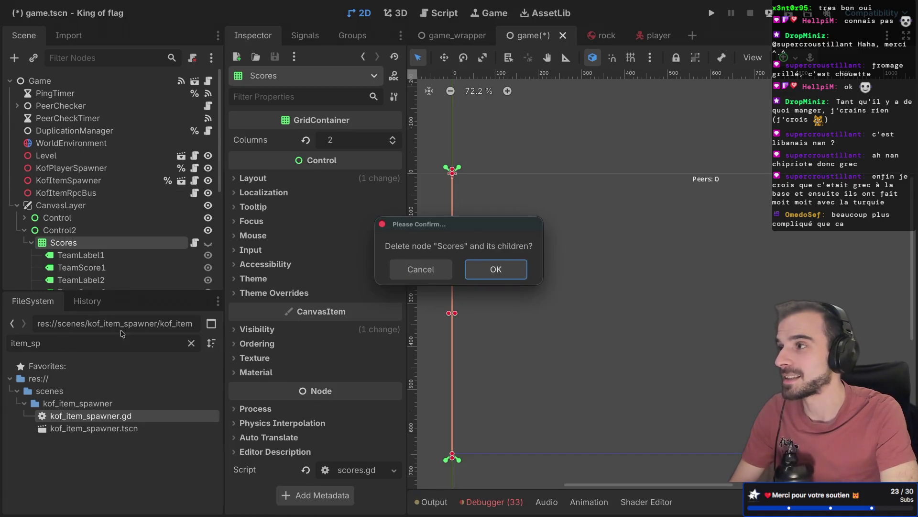
left_click(496, 272)
double_click(87, 231)
type("L")
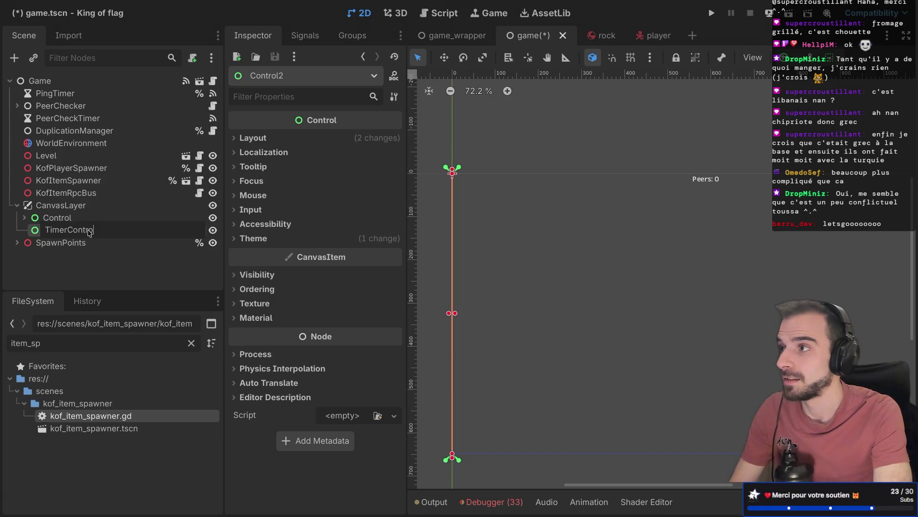
- Name the node TimerControl, then add and remove a trial RichTextLabel child
key("Return")
right_click(91, 231)
left_click(183, 210)
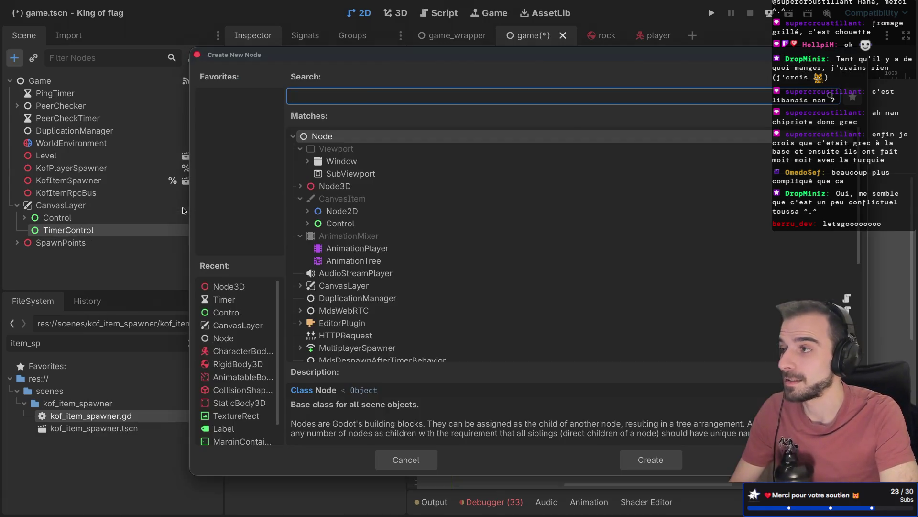
type("timer")
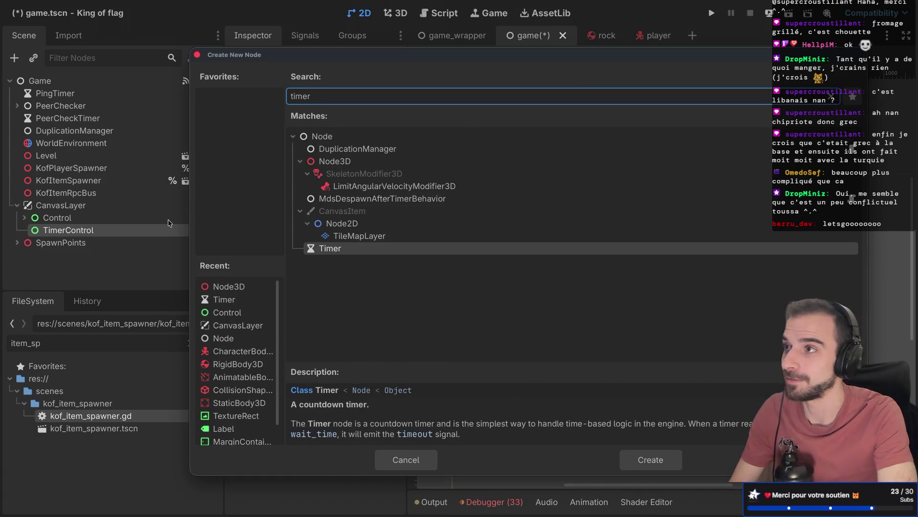
key("BackSpace")
key("BackSpace")
key("BackSpace")
type("label")
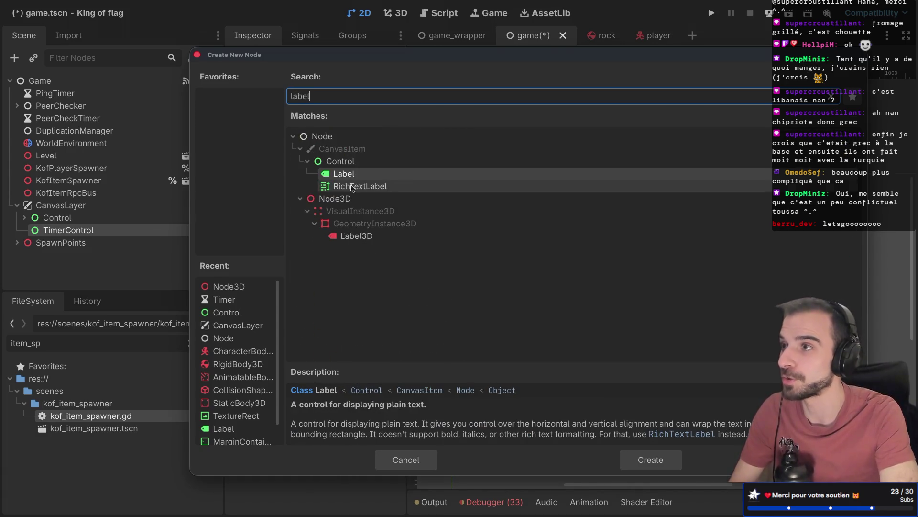
double_click(330, 188)
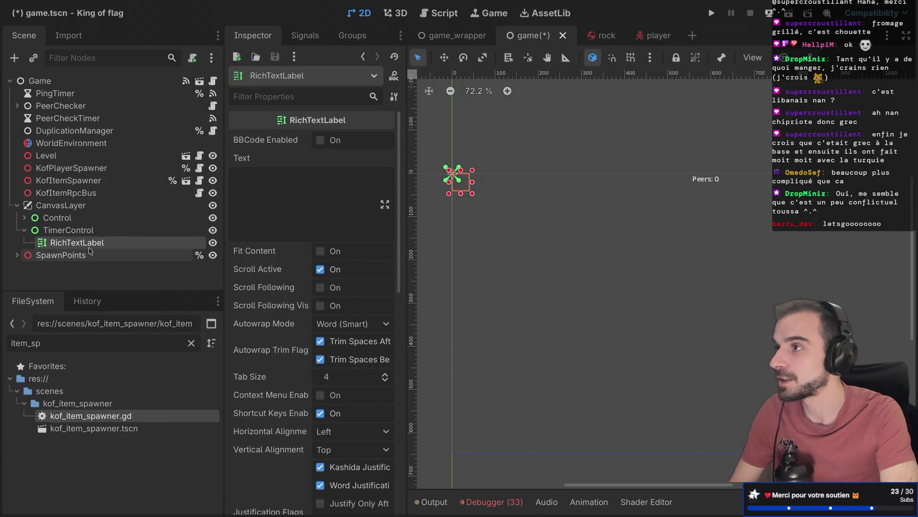
right_click(89, 244)
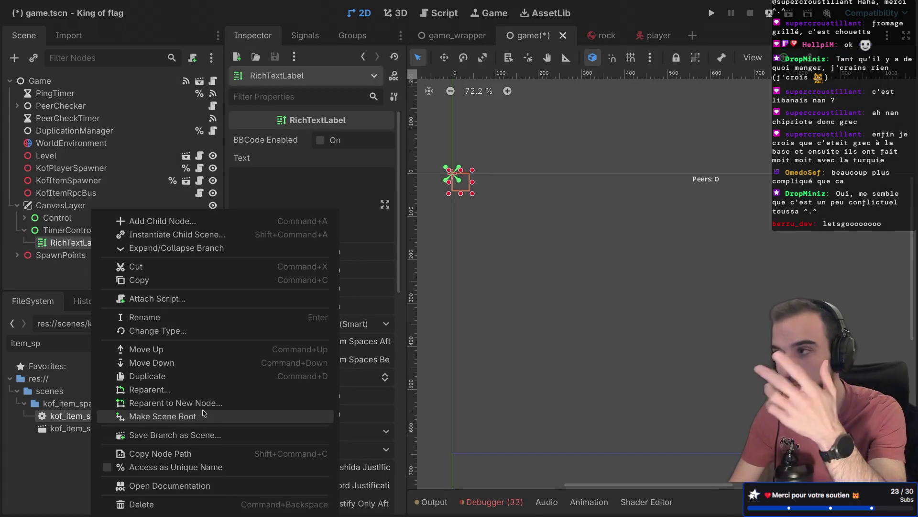
left_click(146, 504)
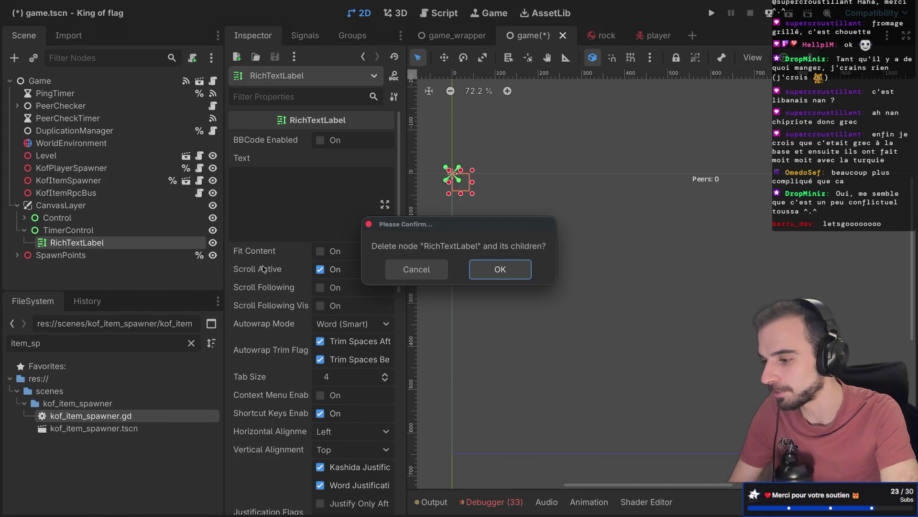
left_click(476, 269)
- Add a plain Label child under TimerControl and begin renaming it
right_click(110, 230)
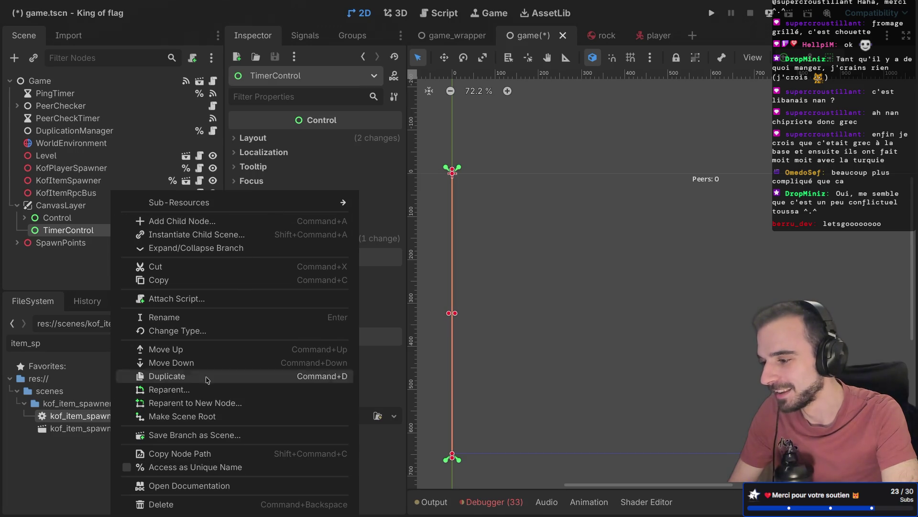
left_click(279, 222)
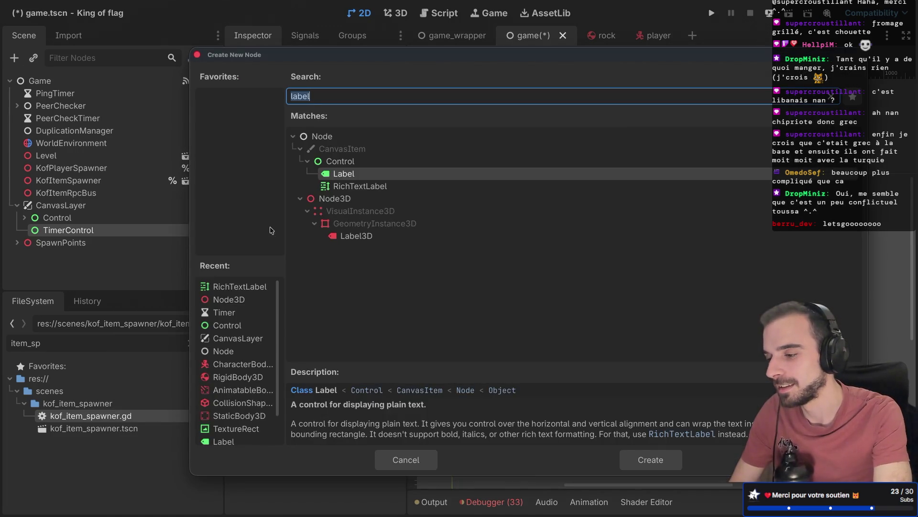
type("label")
left_click(356, 176)
double_click(356, 176)
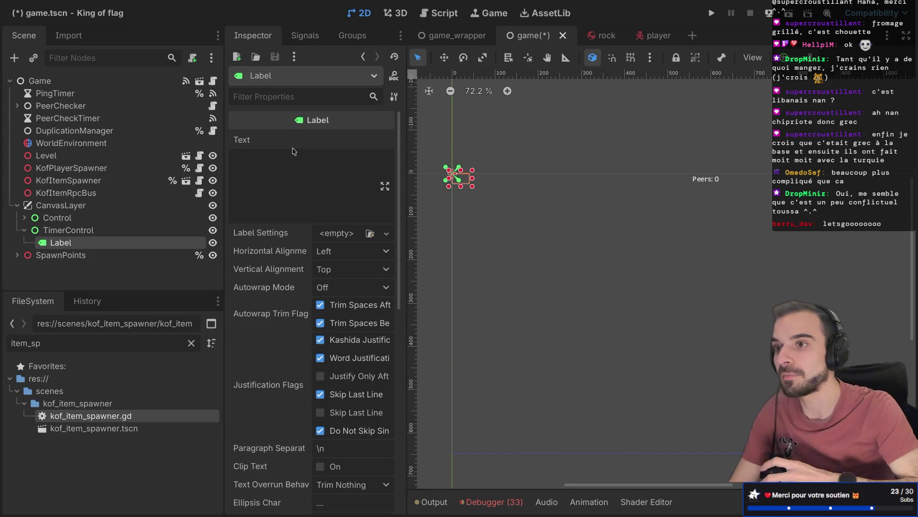
left_click(280, 185)
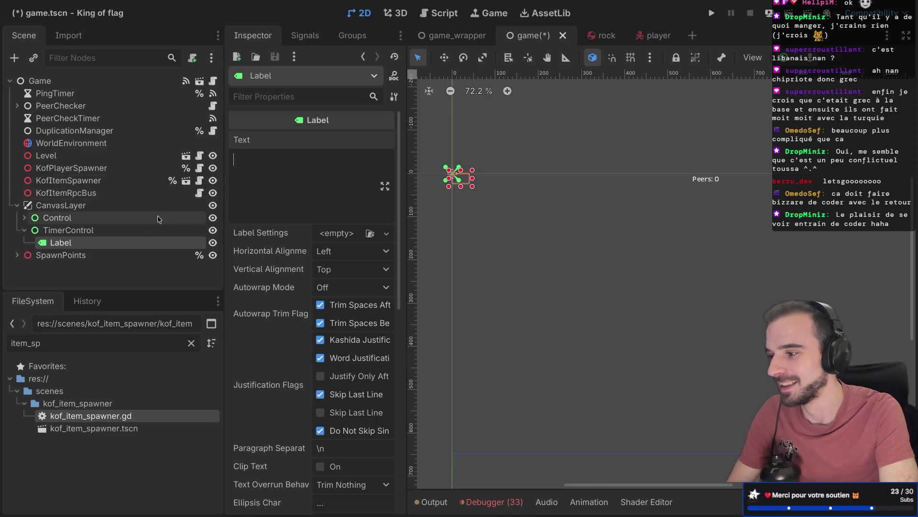
double_click(67, 241)
key("Home")
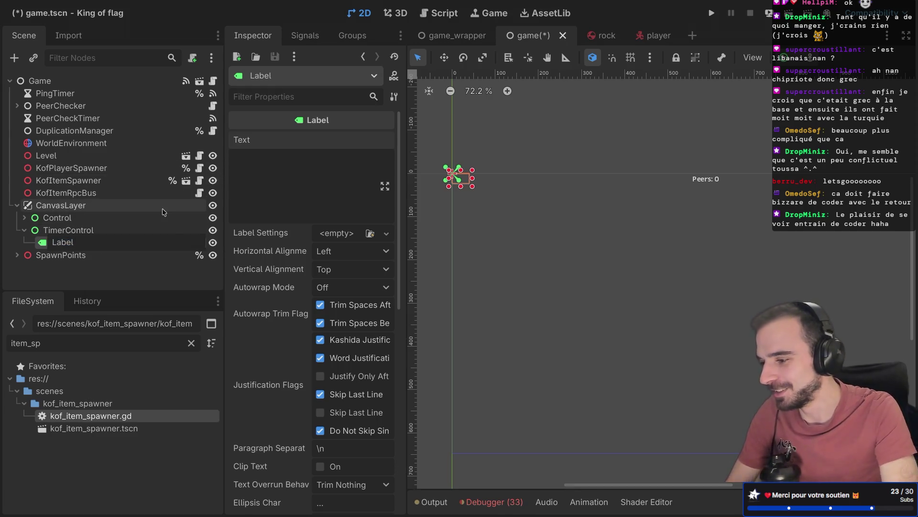
- Rename the Label node to TimerLabel
type("To")
key("BackSpace")
type("i")
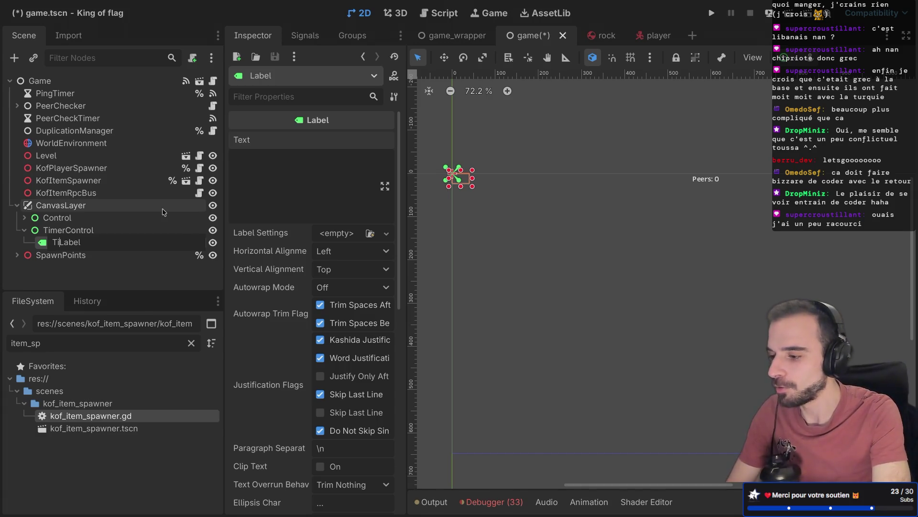
type("mer")
key("Return")
- Set TimerLabel's text to 5:00, save game.tscn, and select TimerControl
left_click(345, 165)
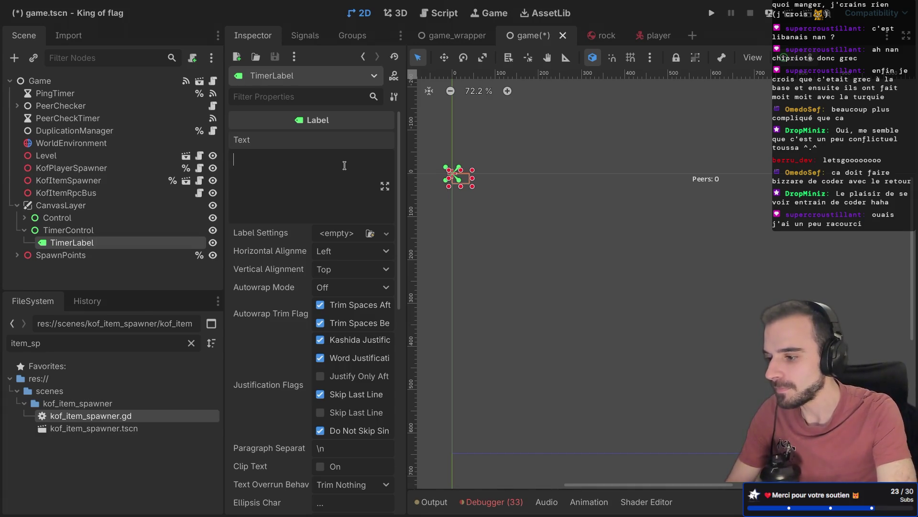
type("5:00")
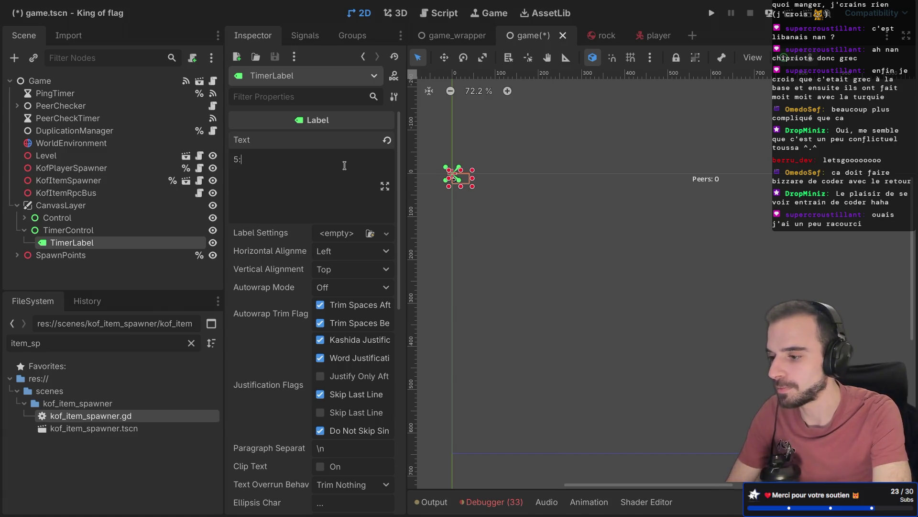
key("ctrl+s")
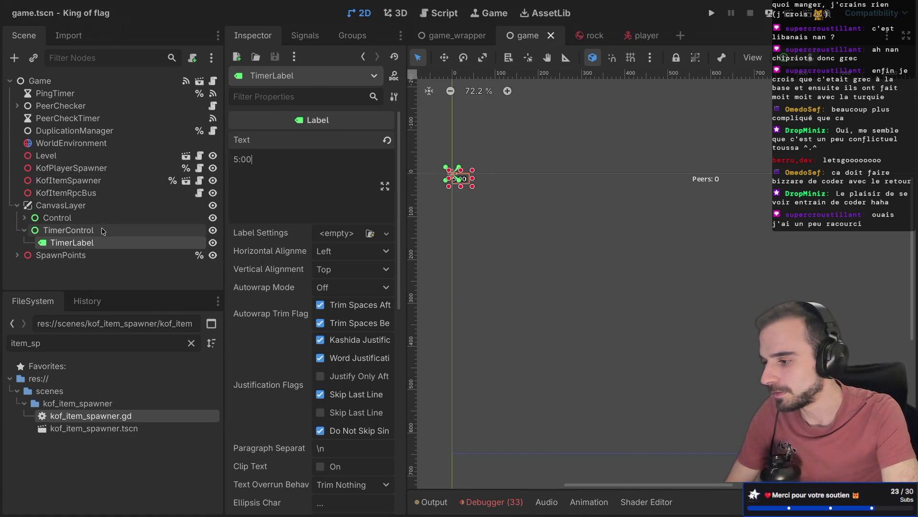
left_click(115, 230)
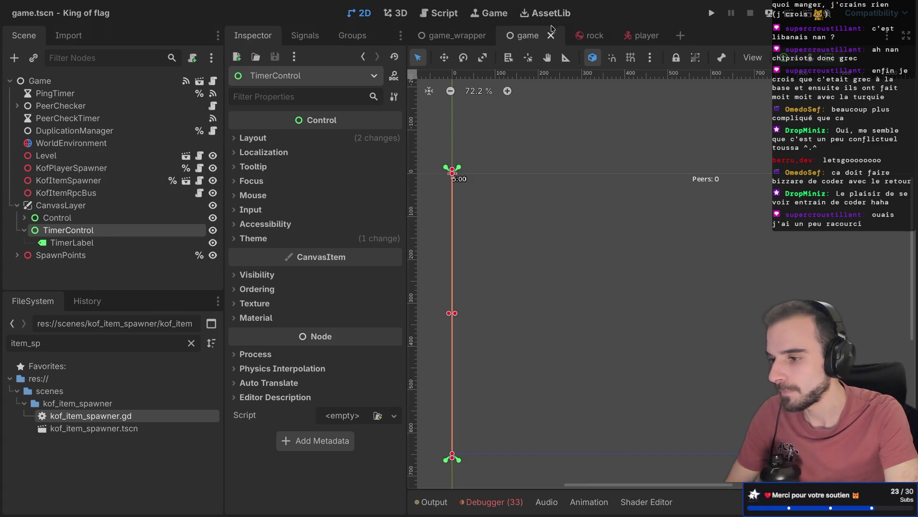
left_click(785, 58)
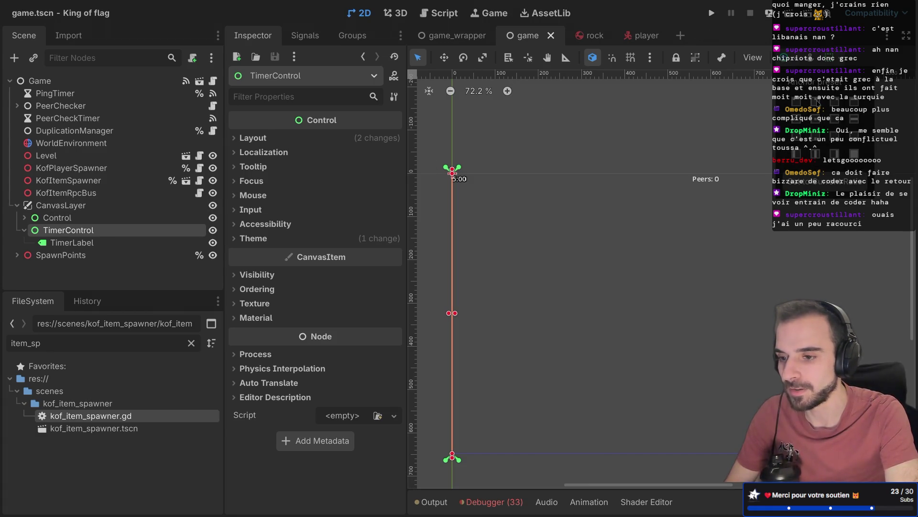